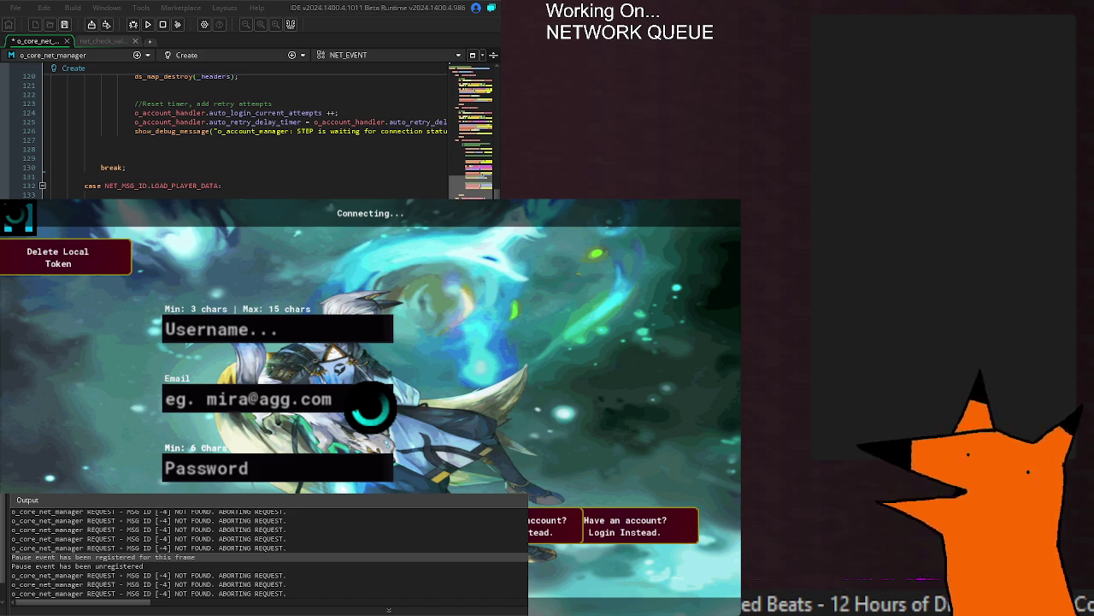
Step: Save the net manager code and scroll to the CHECK_SERVER_VAR case near line 382
key(ctrl+s)
scroll(231, 137, down, 15)
scroll(231, 137, down, 10)
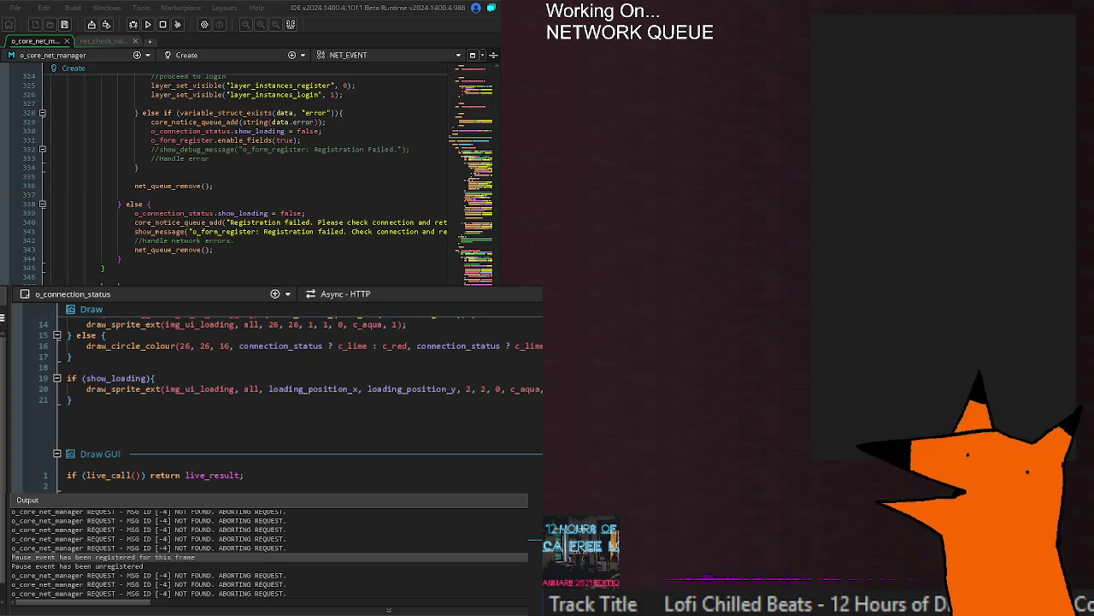
scroll(231, 171, down, 4)
scroll(231, 171, down, 4)
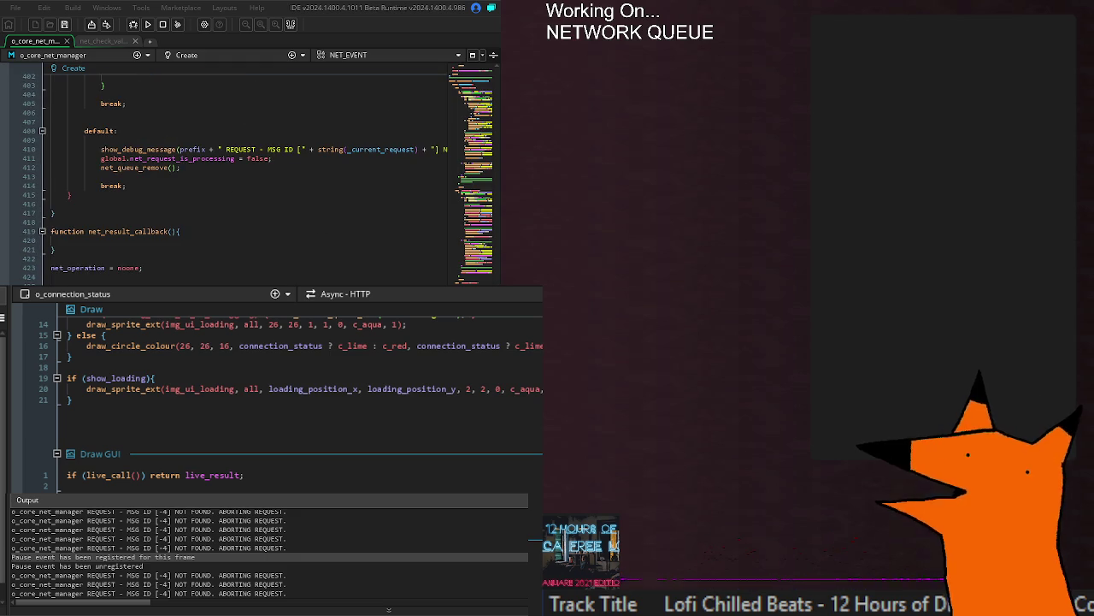
scroll(214, 171, up, 8)
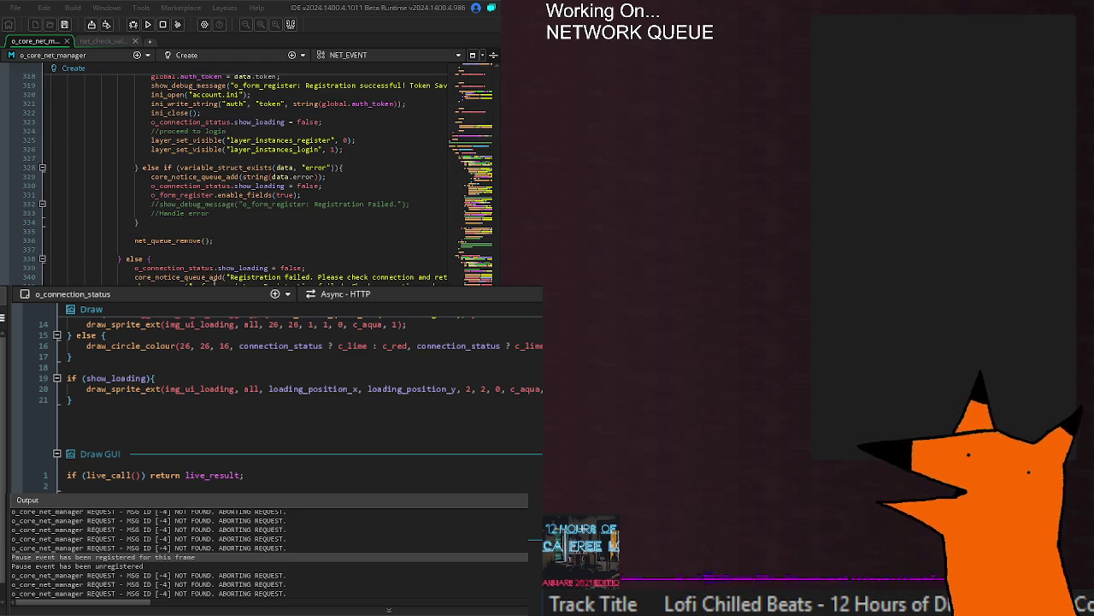
scroll(248, 180, up, 5)
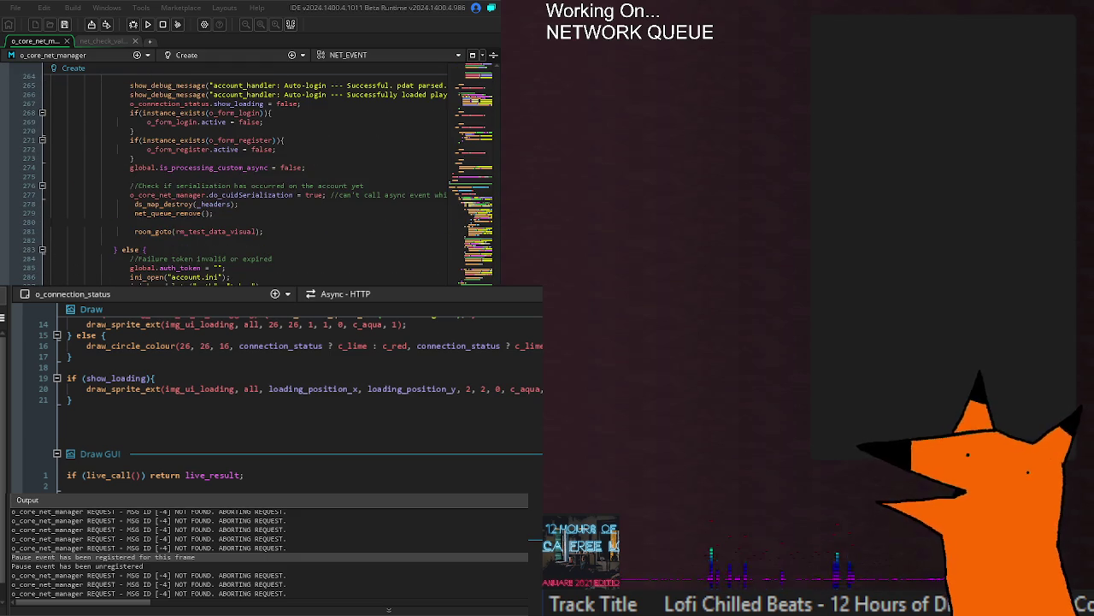
scroll(256, 171, down, 8)
scroll(248, 180, down, 3)
scroll(247, 274, down, 6)
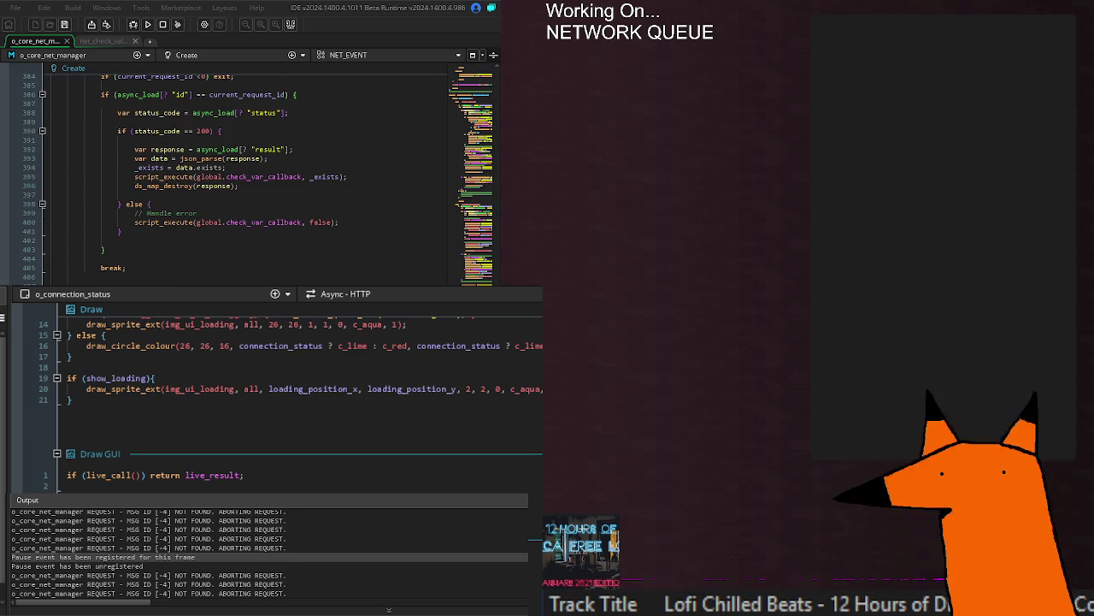
scroll(205, 280, up, 6)
Step: Replace the CHECK_SERVER_VAR case label with NET_MSG_ID.CHECK_NET_STATUS:
click(221, 266)
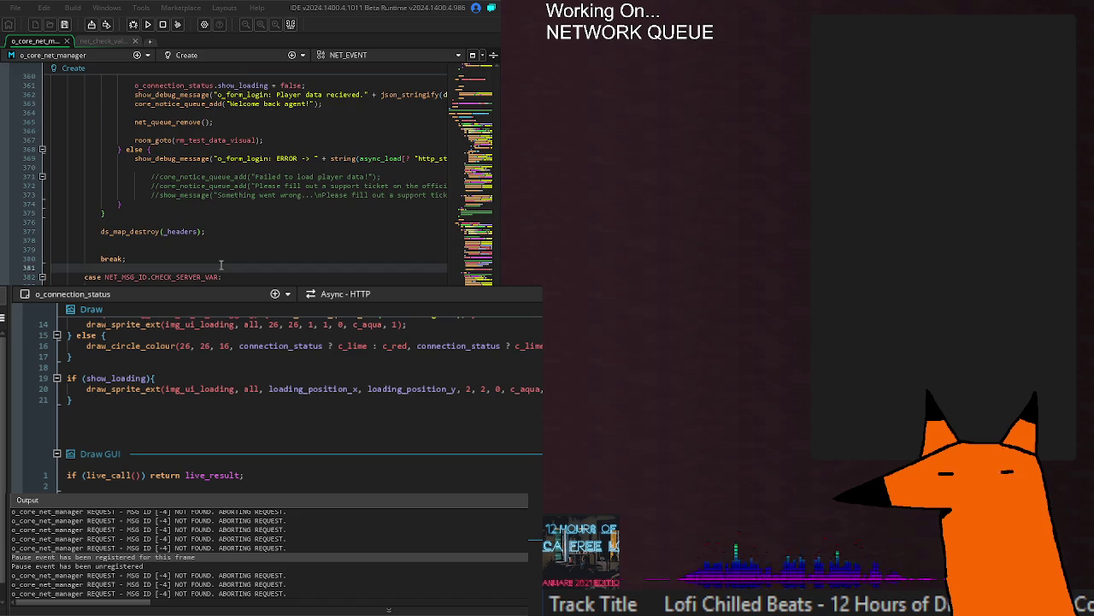
key(Down)
key(ctrl+BackSpace)
key(ctrl+BackSpace)
key(ctrl+BackSpace)
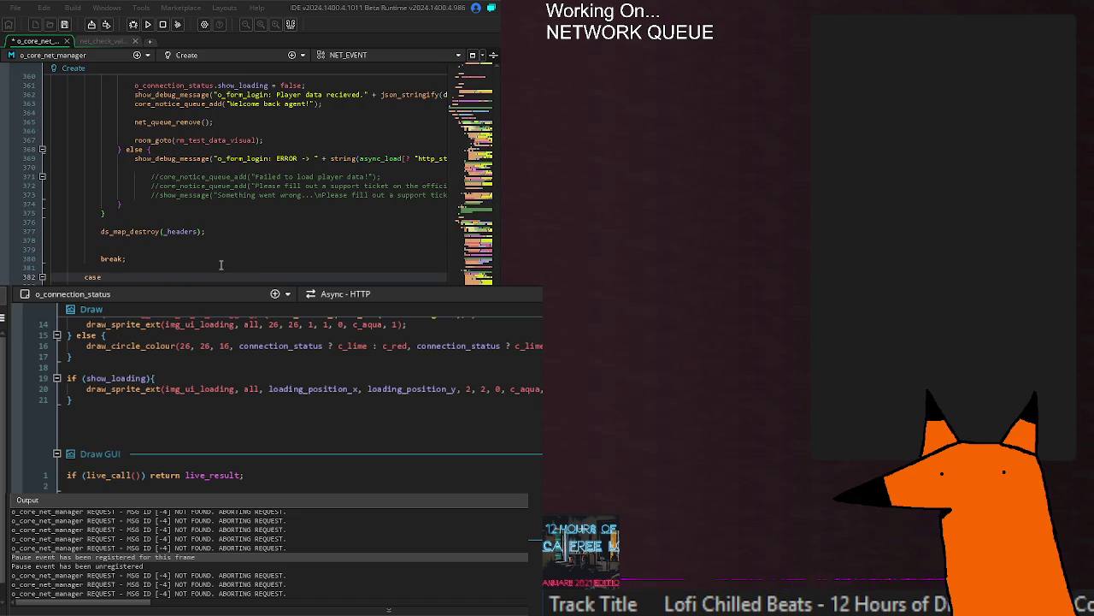
text(NET_MSG_ID.CHECK_NET_STATUS)
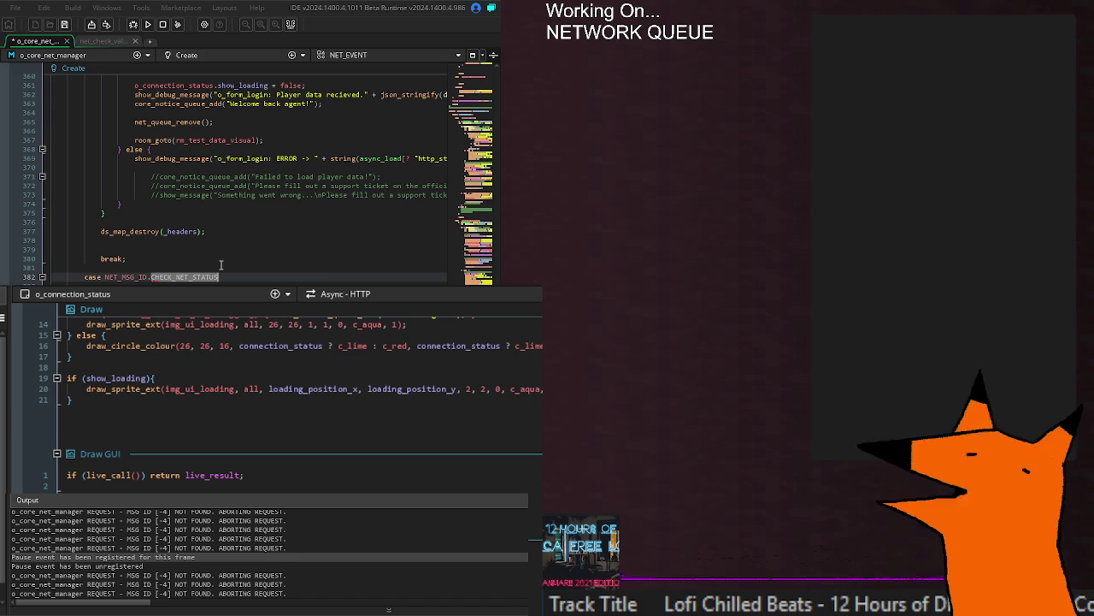
text(:)
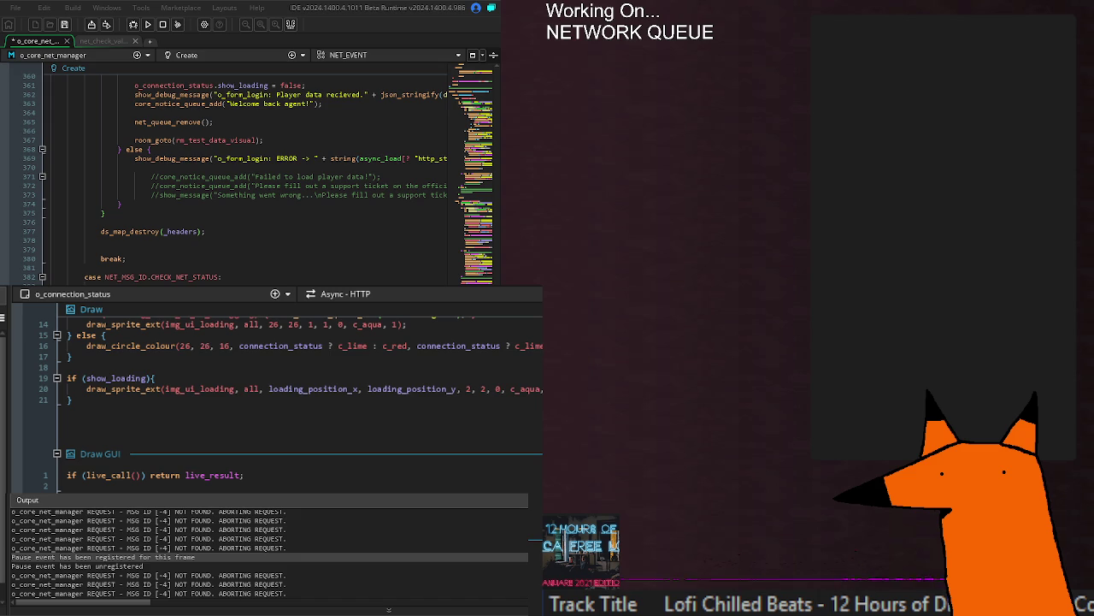
Step: Save the code with the completed CHECK_NET_STATUS case body checking request id and status
key(ctrl+s)
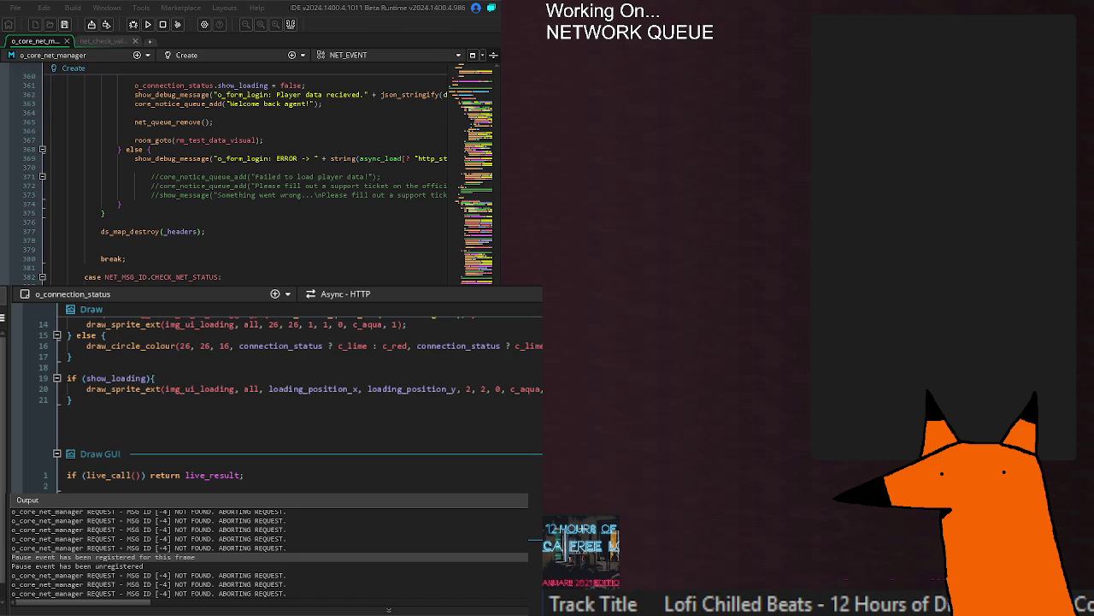
scroll(248, 171, down, 2)
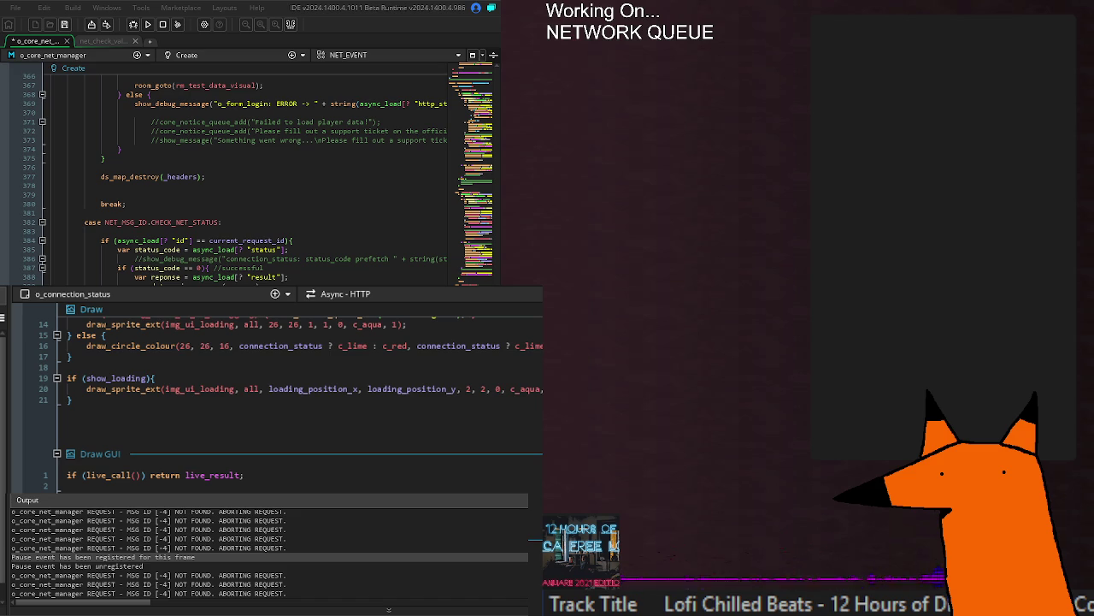
Step: Save, then delete the global.is_processing_custom_async = false statement on line 274
key(ctrl+s)
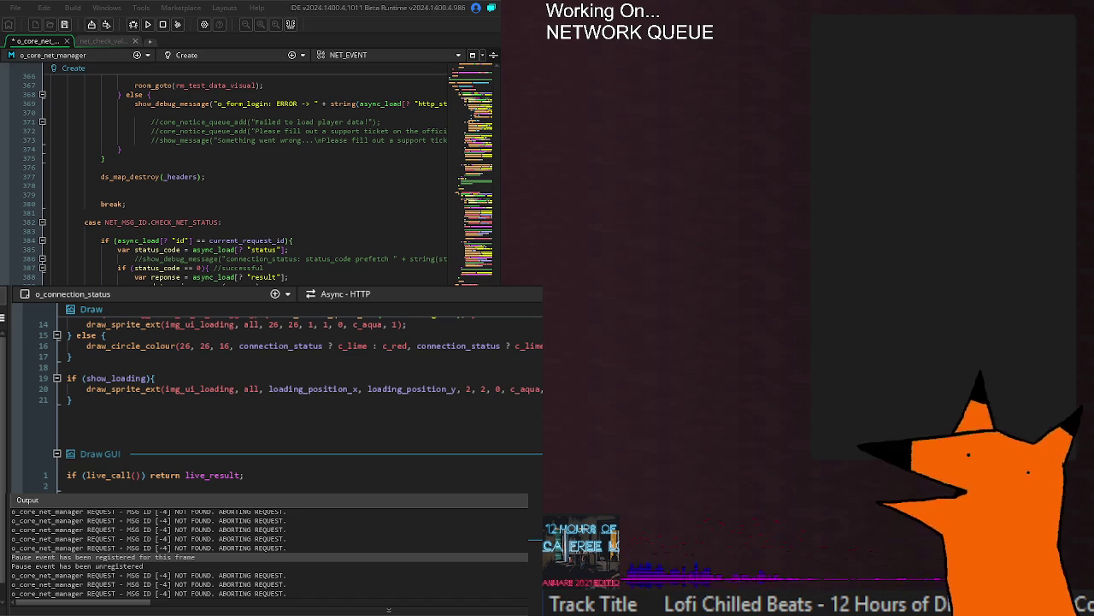
key(ctrl+s)
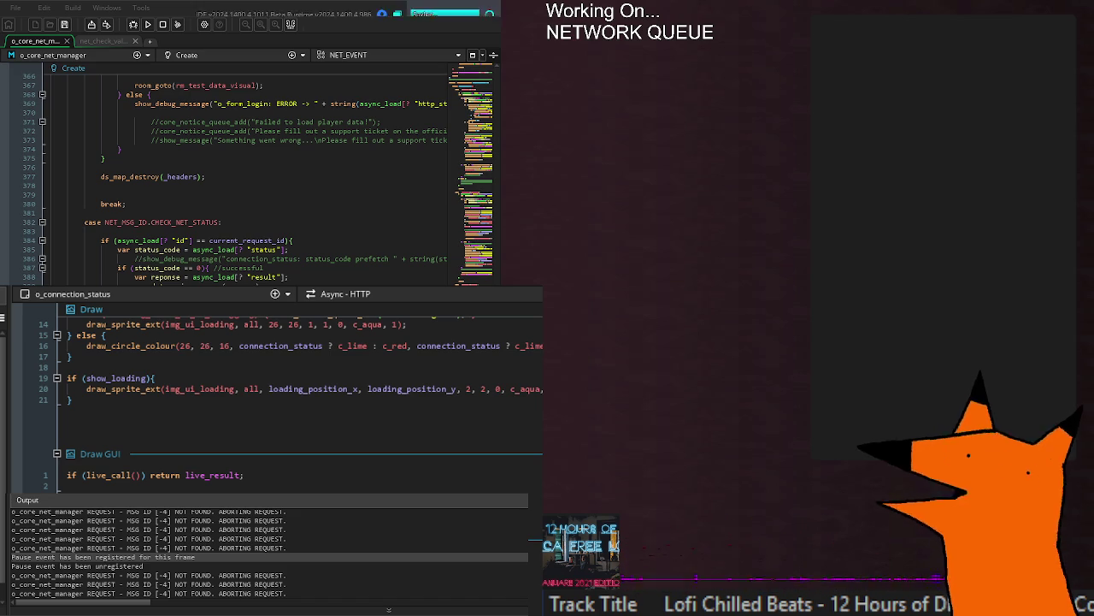
scroll(248, 171, up, 20)
scroll(248, 171, up, 12)
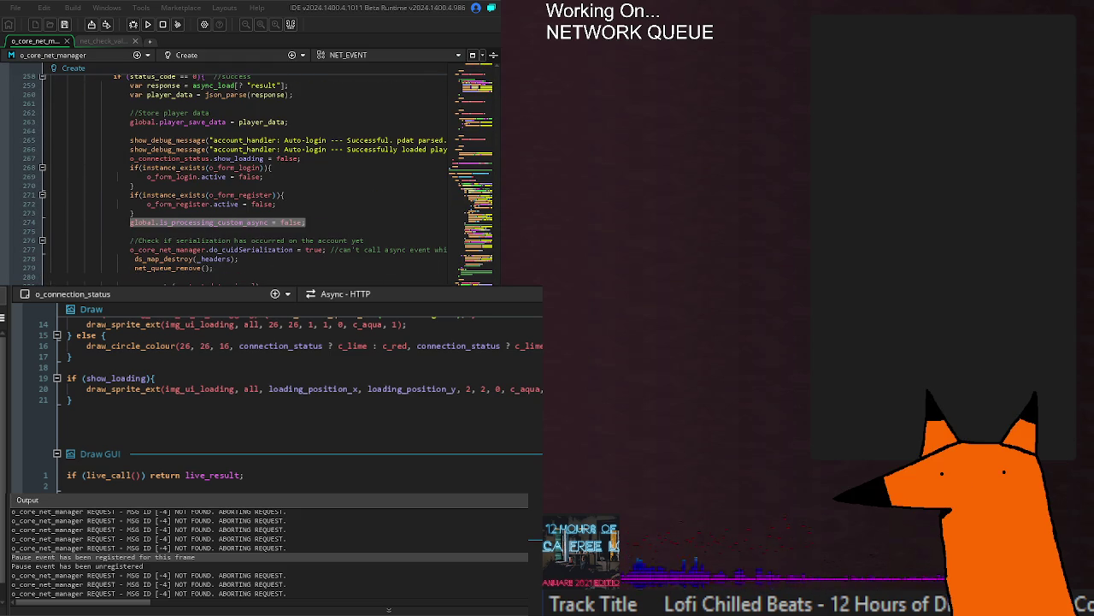
click(318, 216)
click(137, 222)
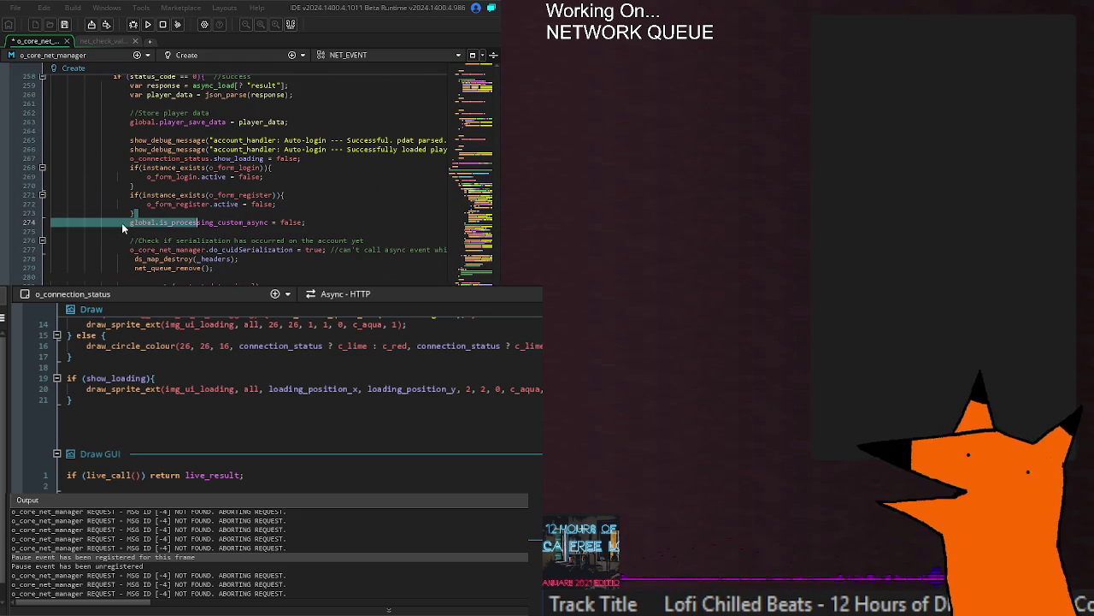
double_click(141, 222)
drag(158, 222, 323, 226)
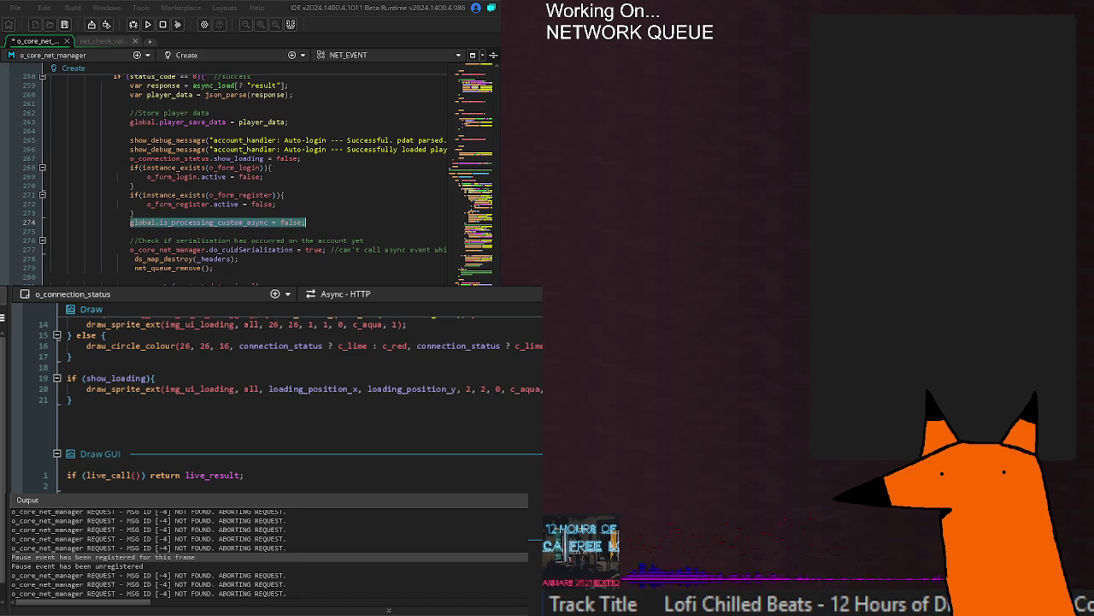
key(Delete)
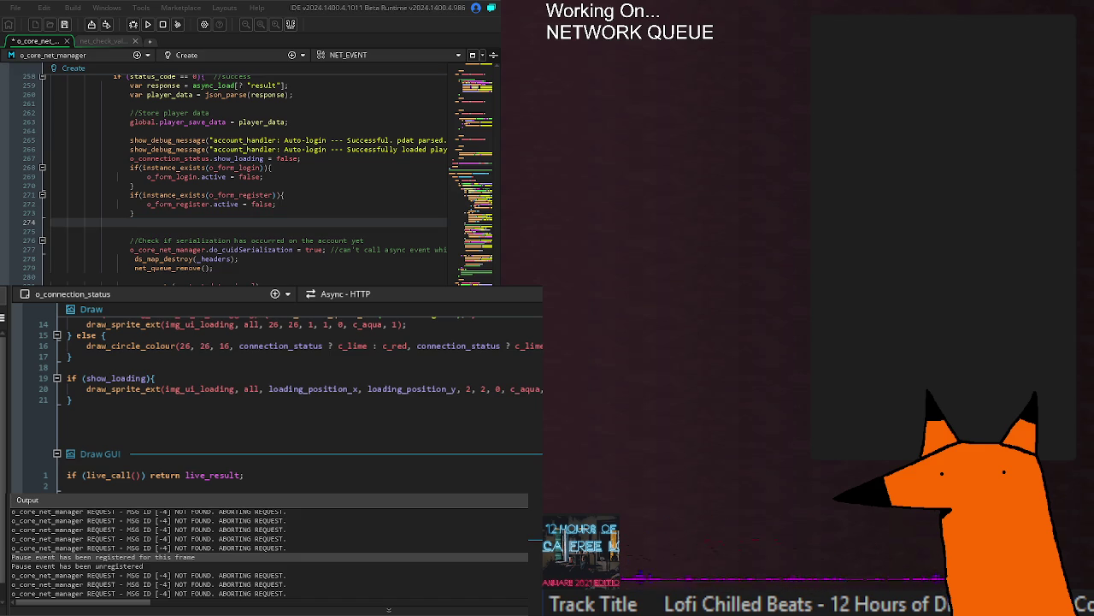
Step: Run the game with F5 to test the change
scroll(248, 171, up, 15)
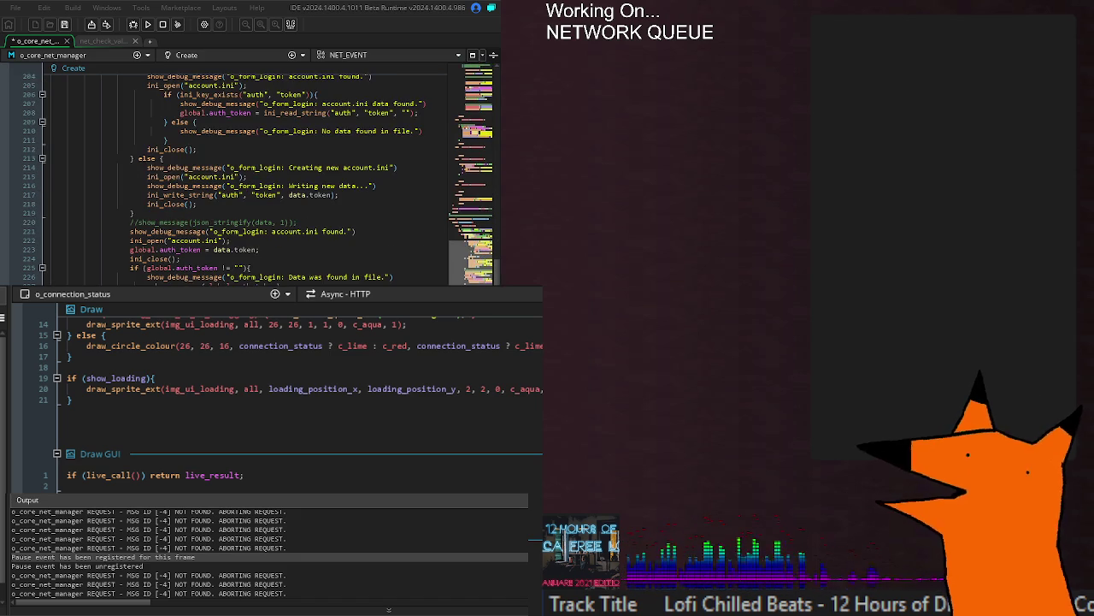
scroll(248, 171, up, 10)
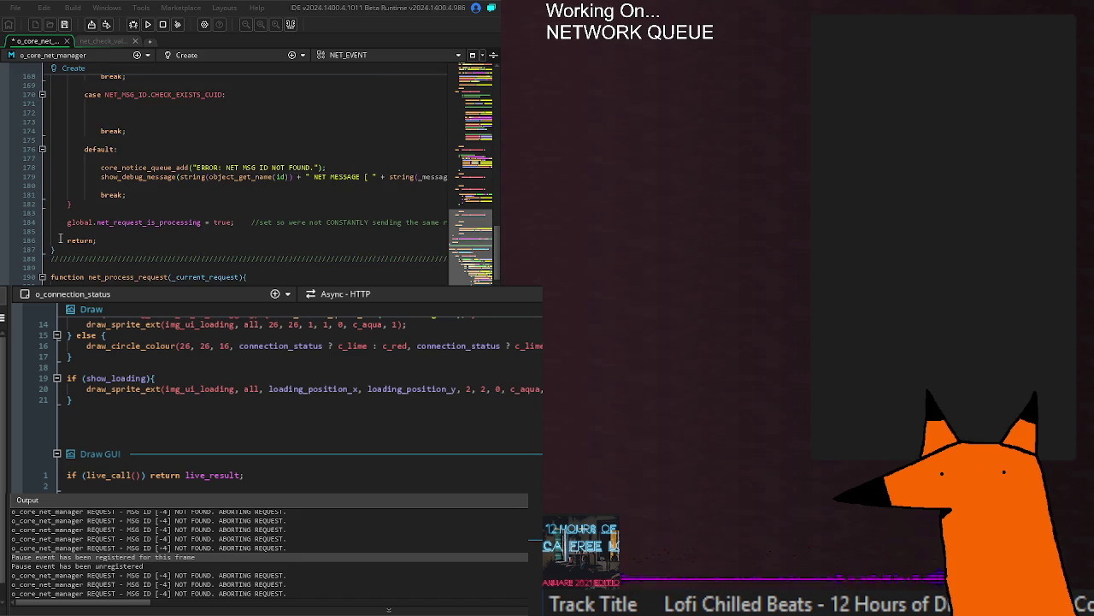
scroll(60, 238, down, 20)
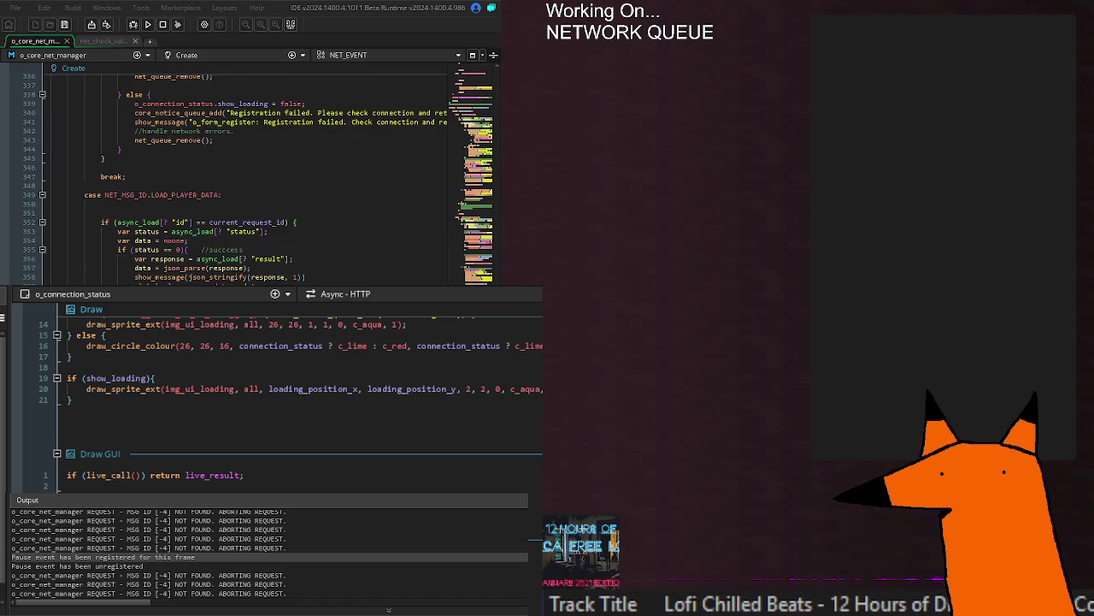
key(F5)
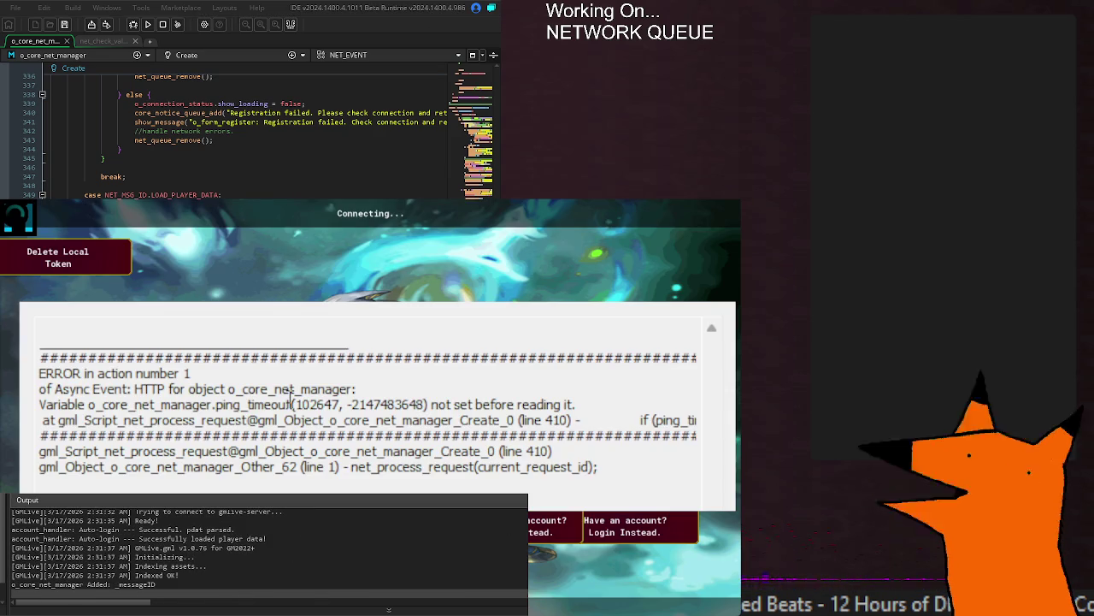
Step: Inspect the ping_timeout not-set error, then rebuild and relaunch the game
double_click(547, 405)
click(557, 402)
scroll(248, 137, down, 10)
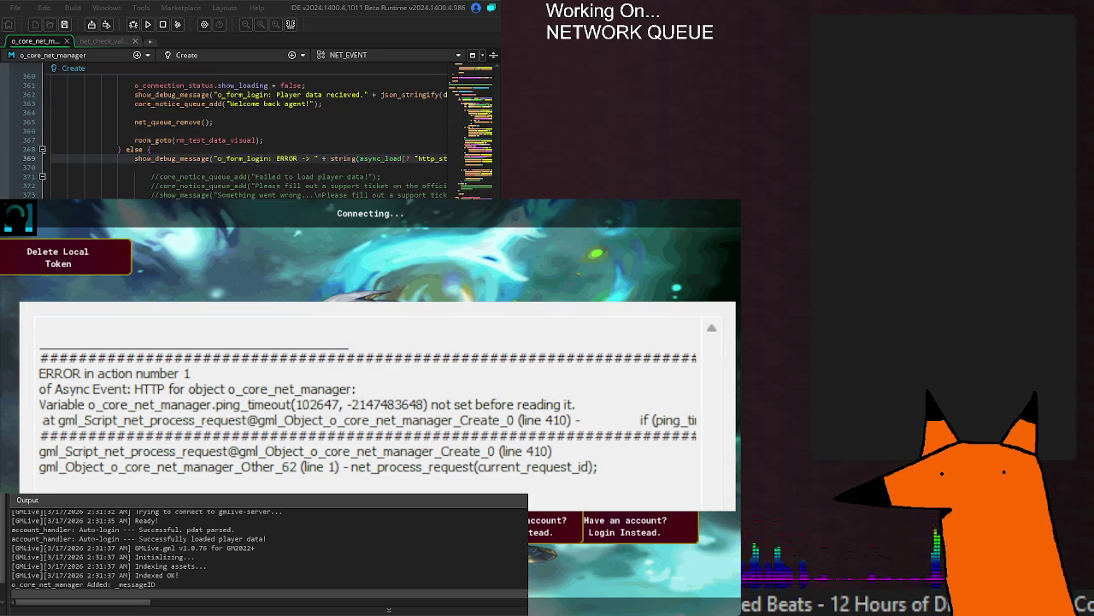
scroll(248, 137, up, 2)
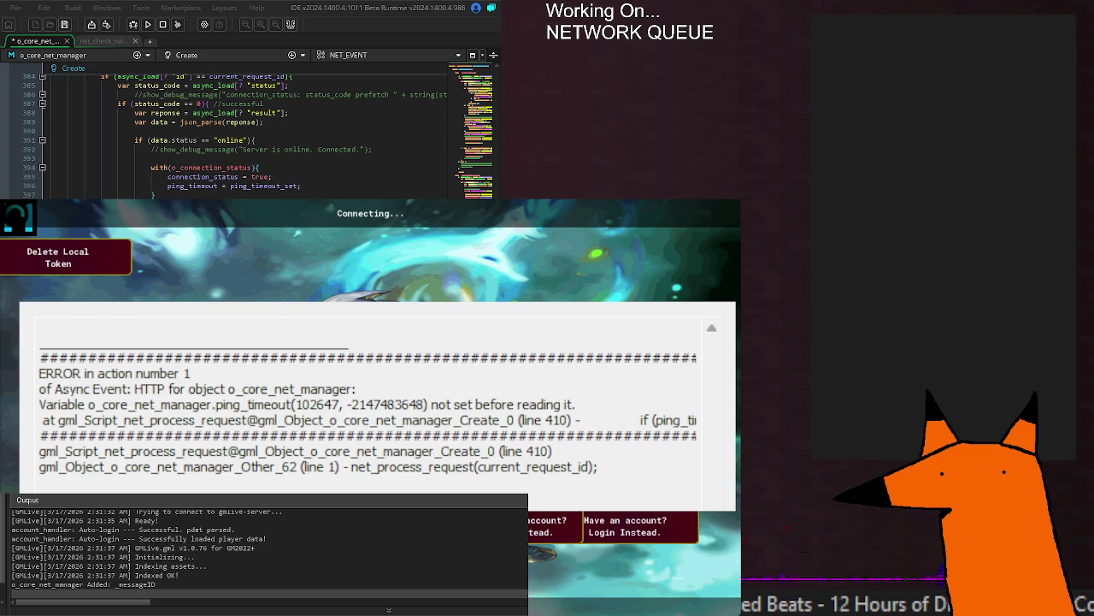
click(148, 25)
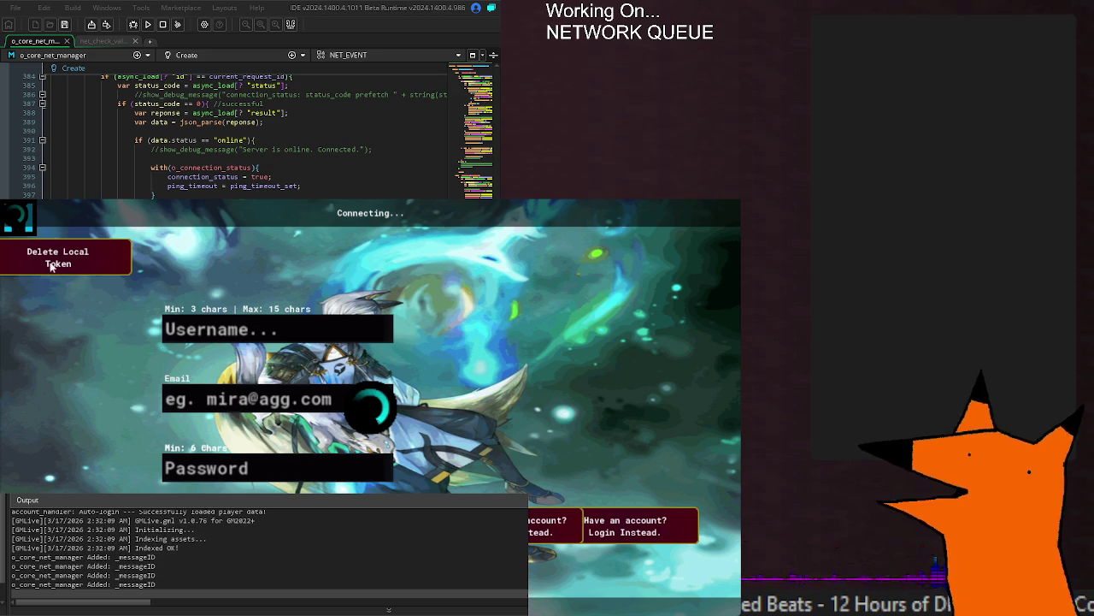
Step: Review the request id check in the CHECK_NET_STATUS case, then close the running game
click(246, 76)
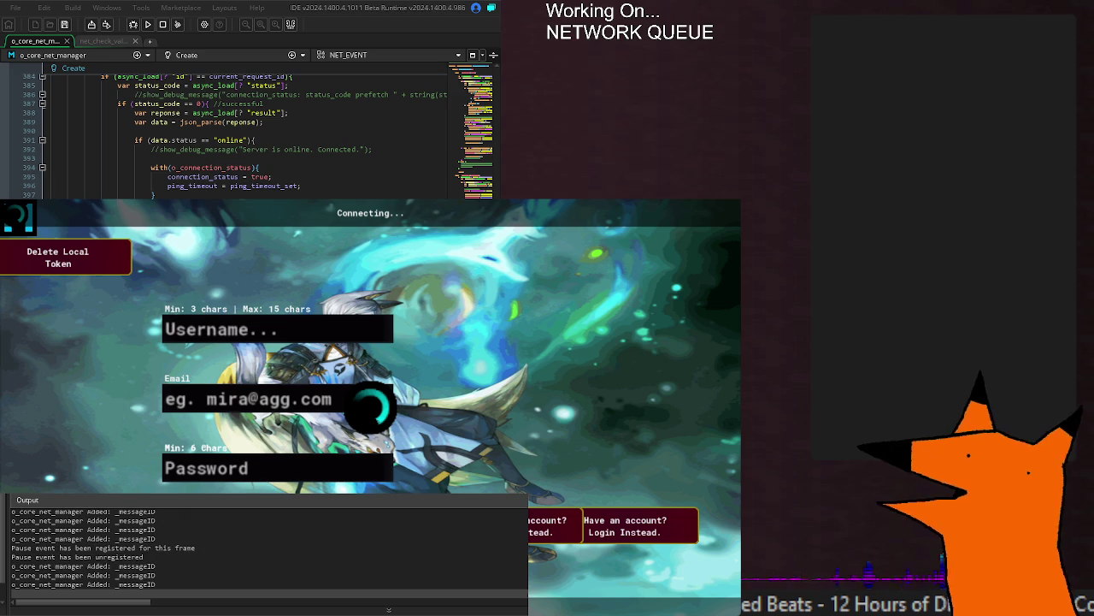
scroll(248, 137, up, 4)
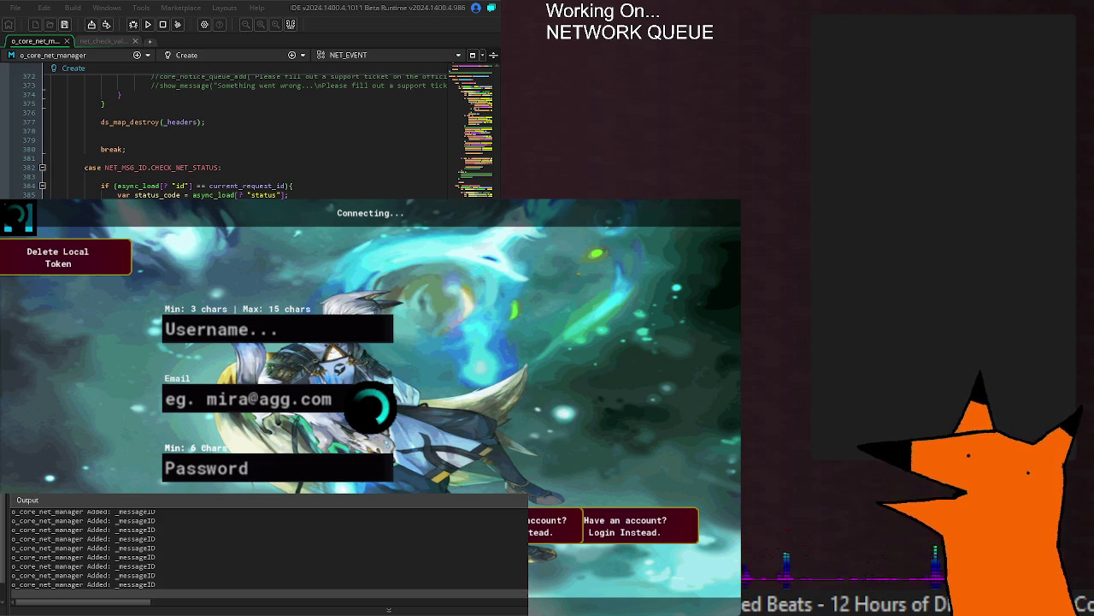
scroll(256, 137, up, 10)
scroll(256, 137, up, 20)
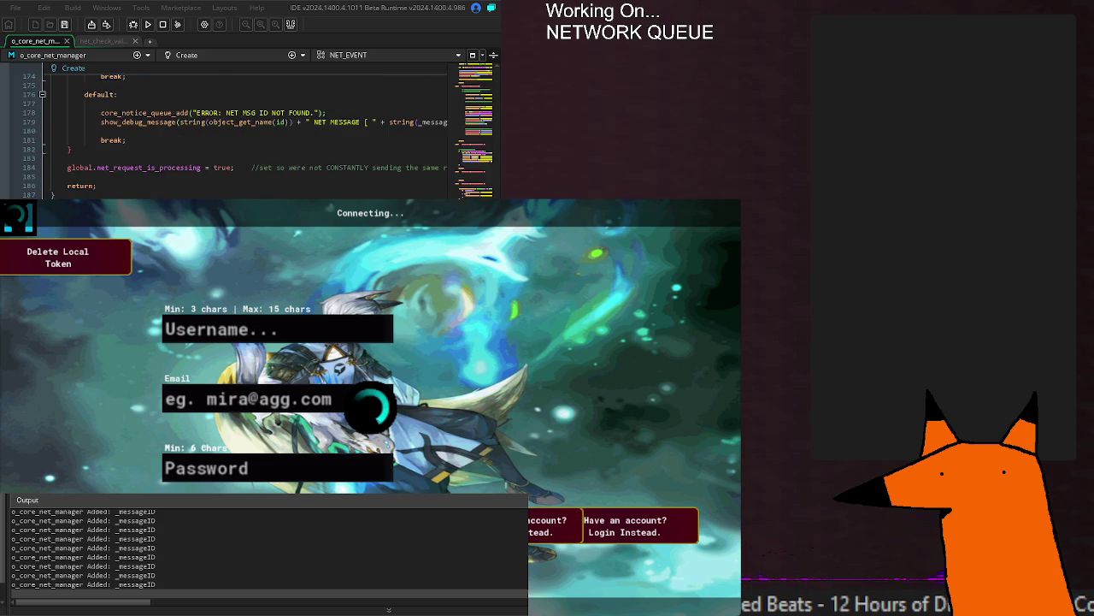
scroll(257, 137, up, 1)
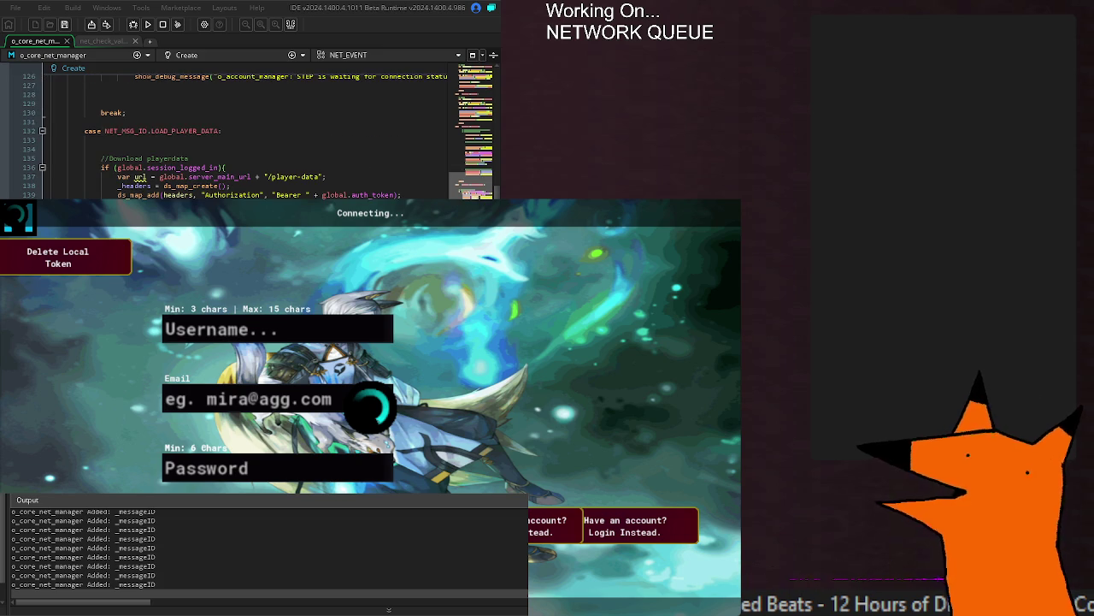
scroll(257, 137, down, 20)
scroll(256, 137, down, 20)
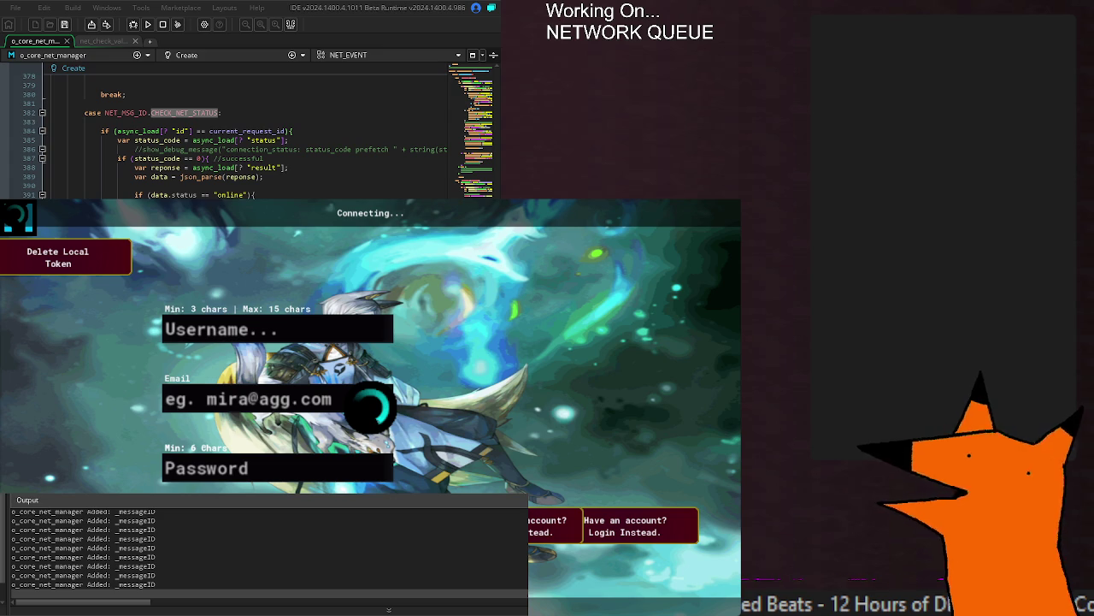
key(alt+F4)
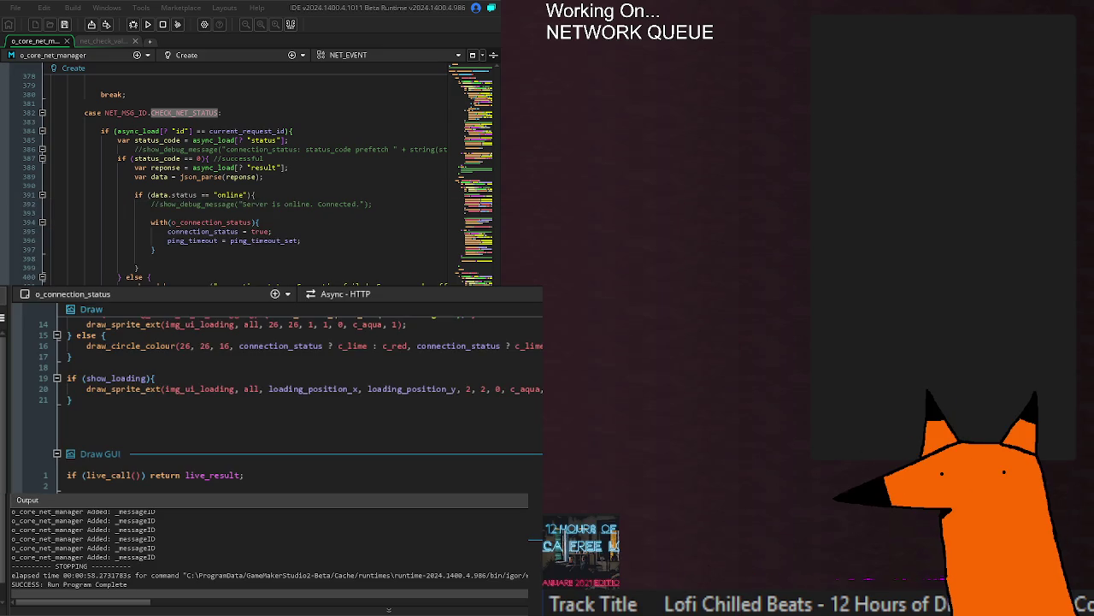
Step: Replace the queued status-check line on line 10 with a pasted request_id = http_get(url);
click(254, 195)
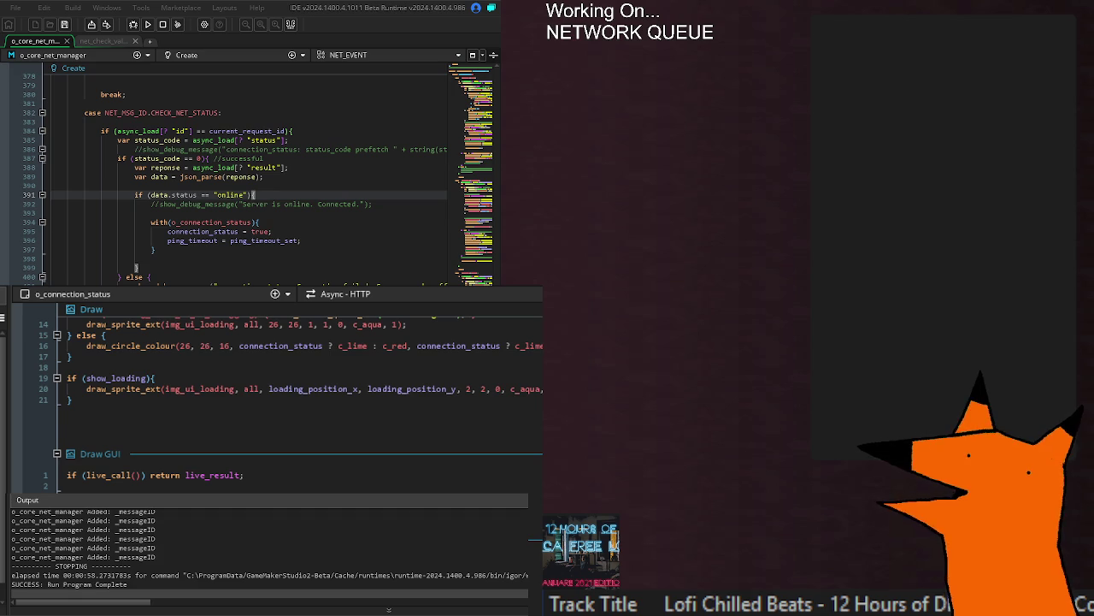
scroll(274, 393, up, 10)
scroll(274, 393, down, 2)
click(180, 486)
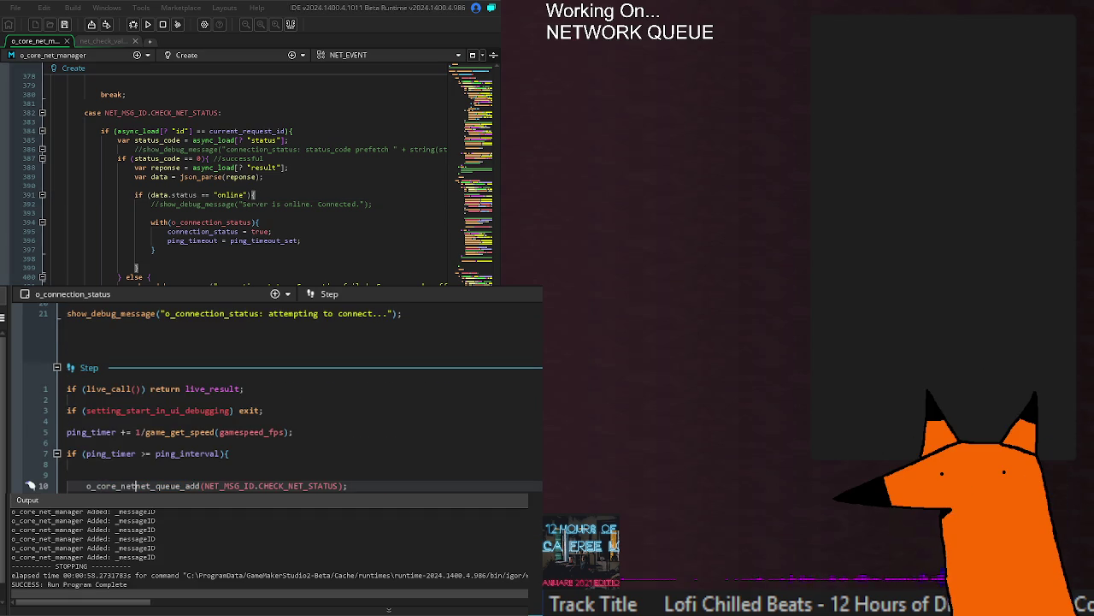
key(shift+Home)
key(BackSpace)
key(End)
key(BackSpace)
key(BackSpace)
key(BackSpace)
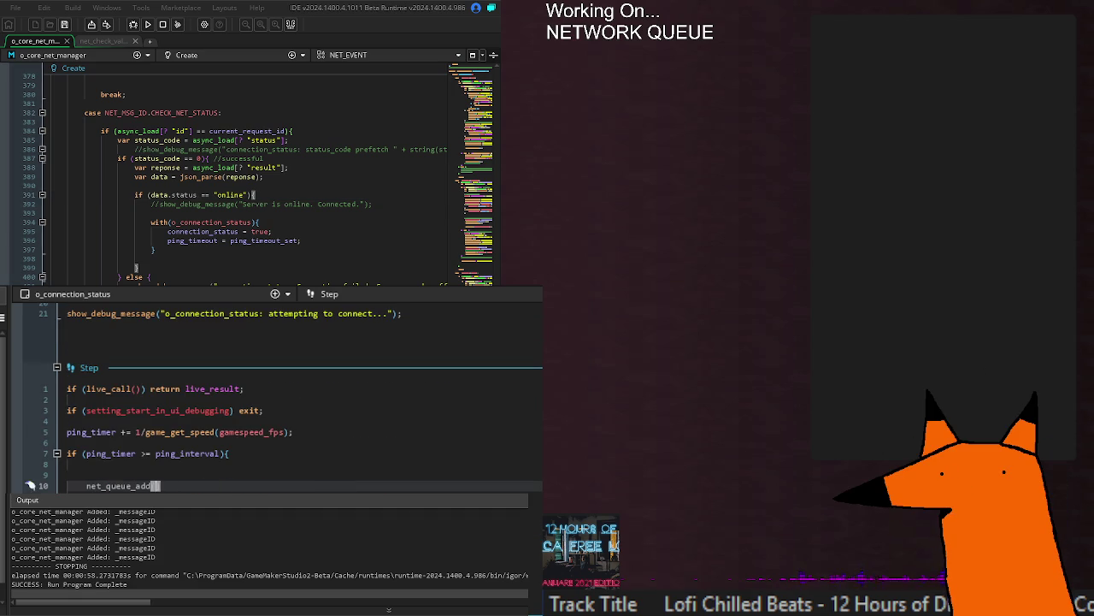
text(request_id = http_get(url);)
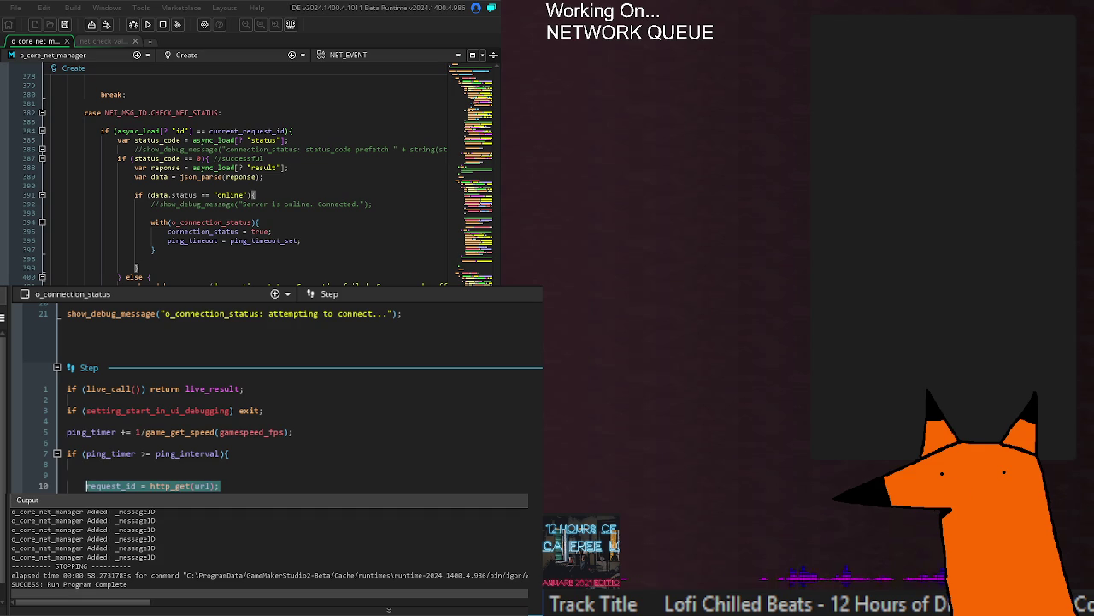
Step: Undo to restore o_core_net_manager.net_queue_add(NET_MSG_ID.CHECK_NET_STATUS);
key(ctrl+z)
key(ctrl+z)
key(ctrl+z)
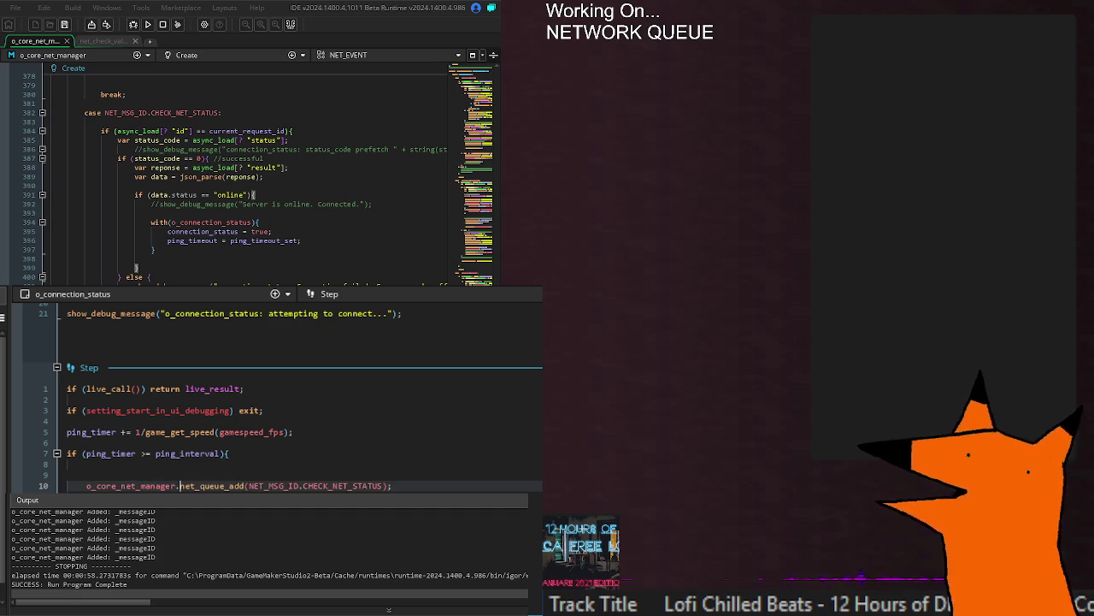
scroll(257, 272, up, 15)
scroll(256, 272, up, 20)
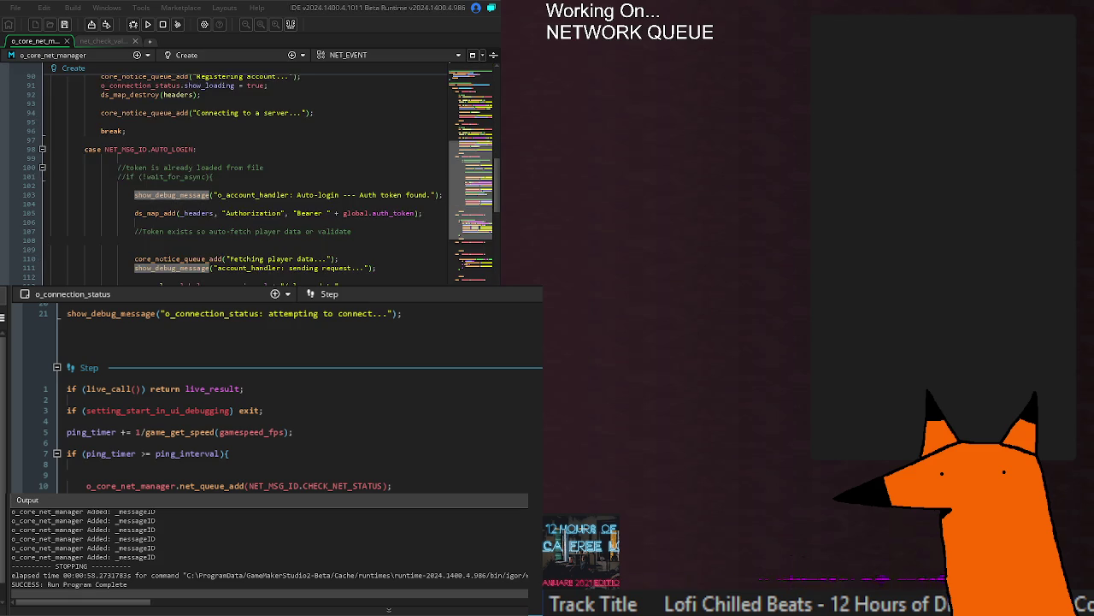
scroll(256, 180, down, 10)
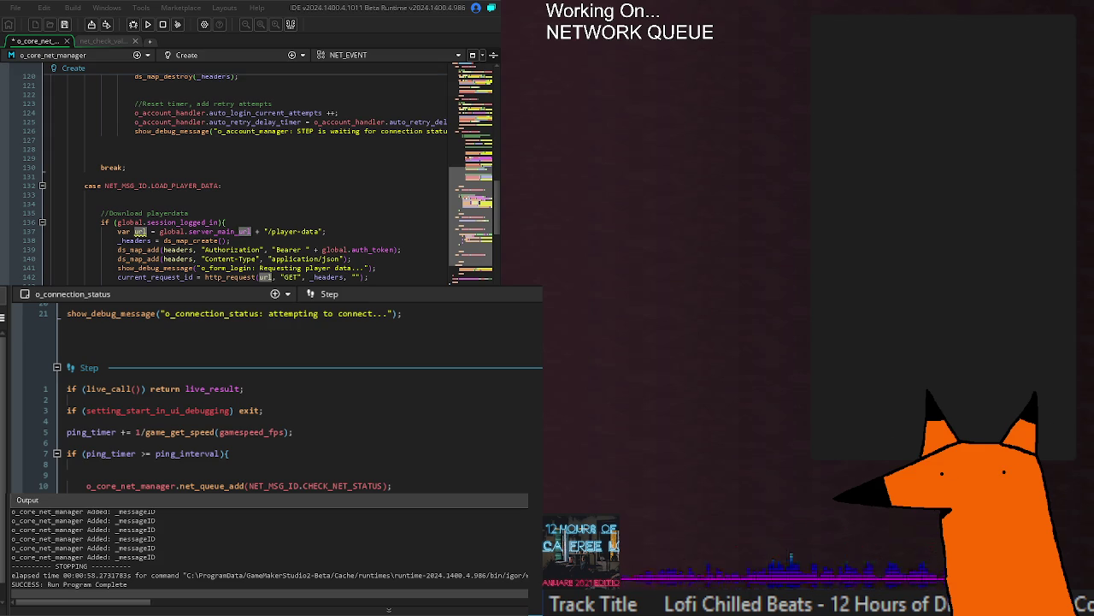
Step: Review the player-data and localhost status url lines, then save the code
drag(324, 231, 135, 231)
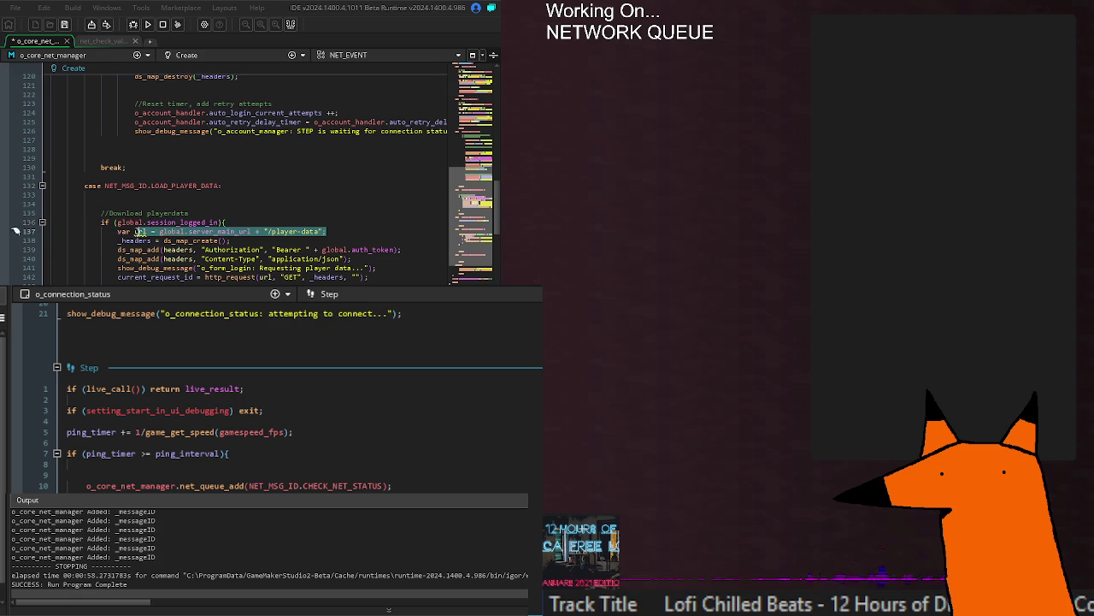
click(136, 232)
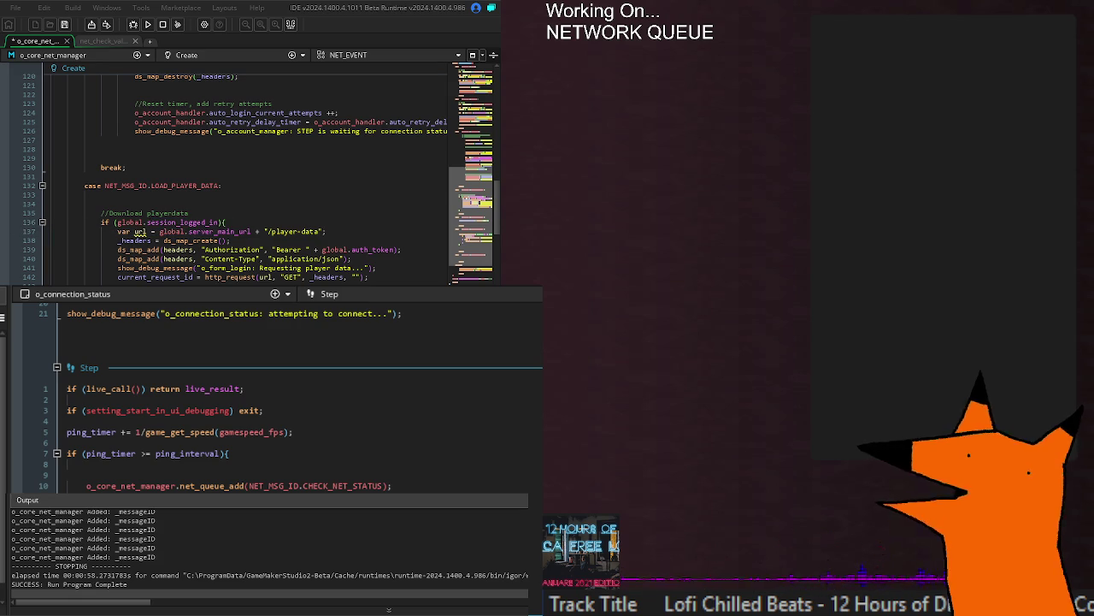
scroll(267, 487, up, 5)
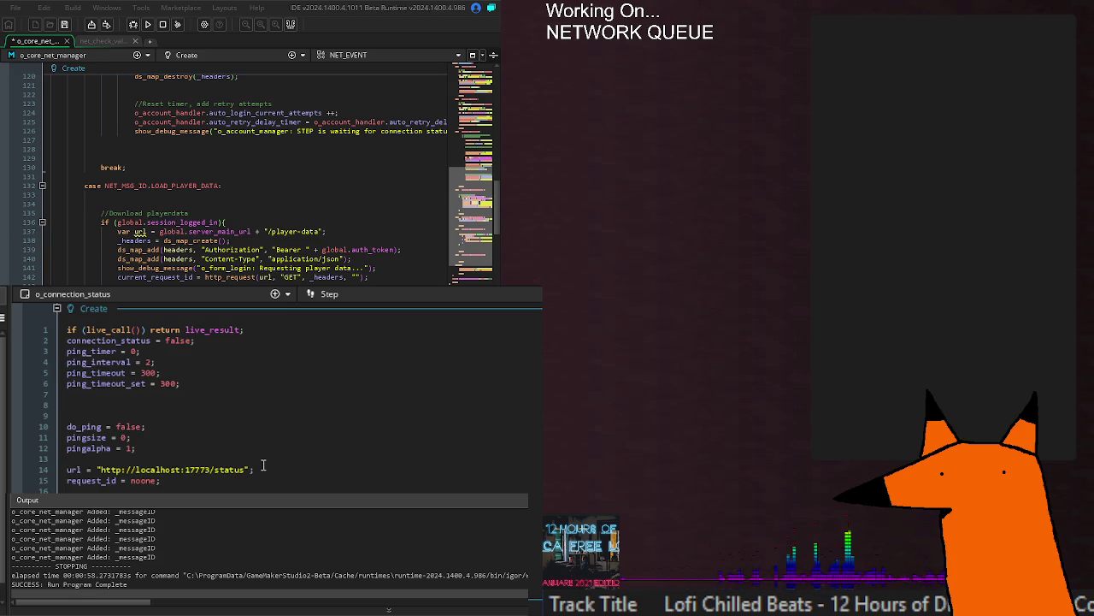
drag(263, 470, 68, 469)
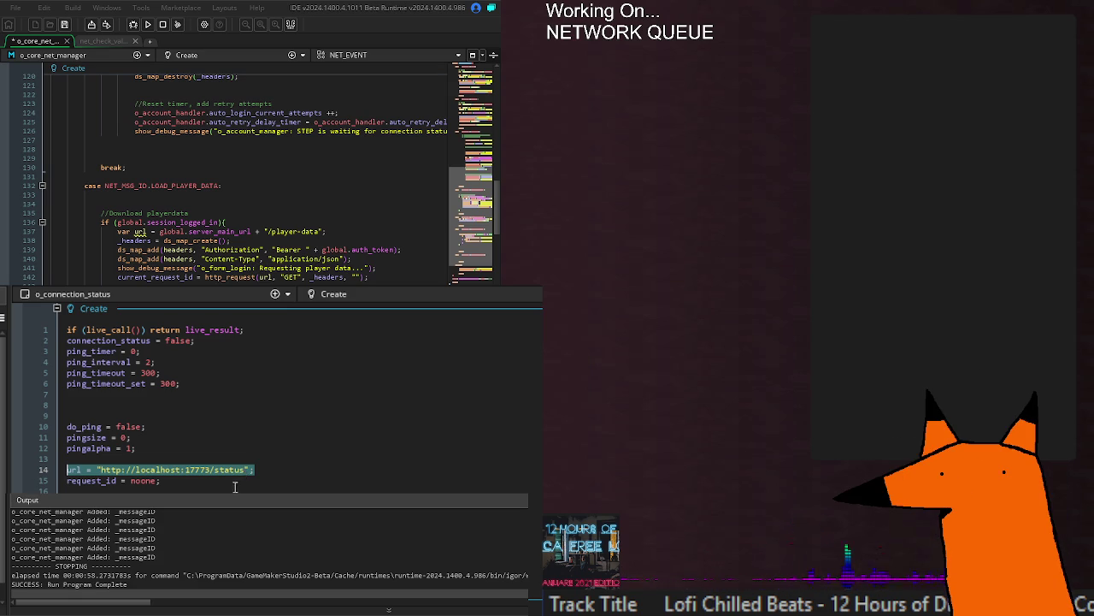
key(Down)
key(Down)
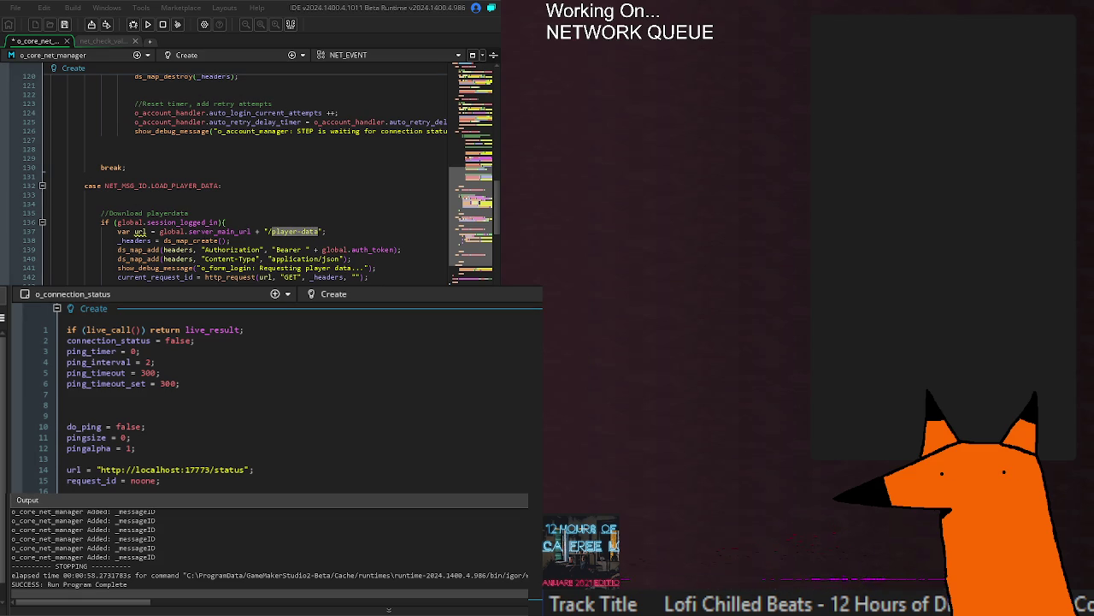
key(ctrl+s)
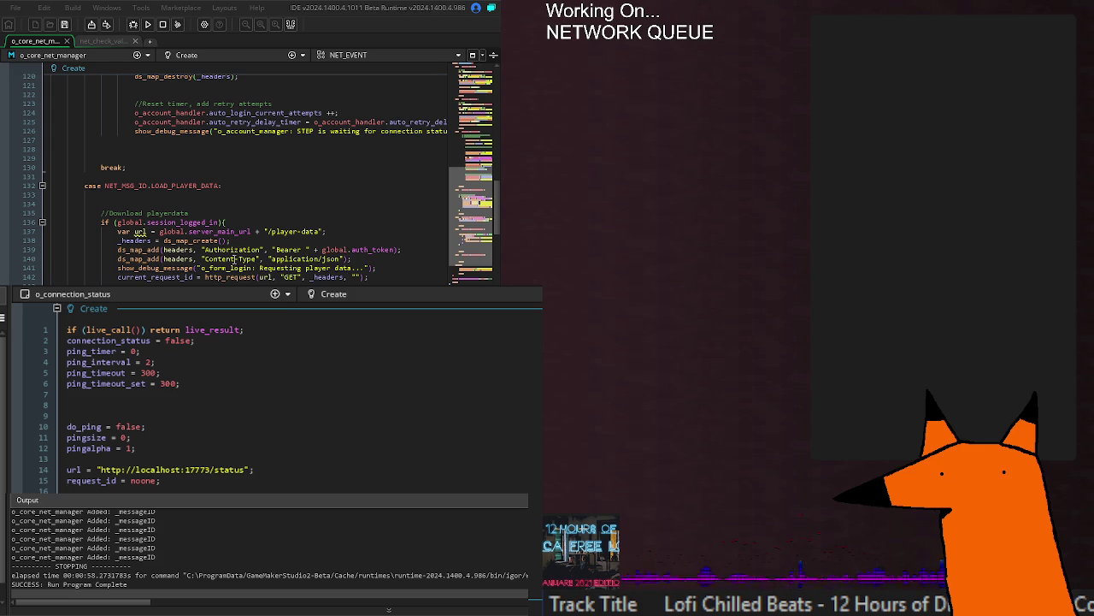
Step: Build and run the game, check the status_code and request id lines, then close the game
click(148, 23)
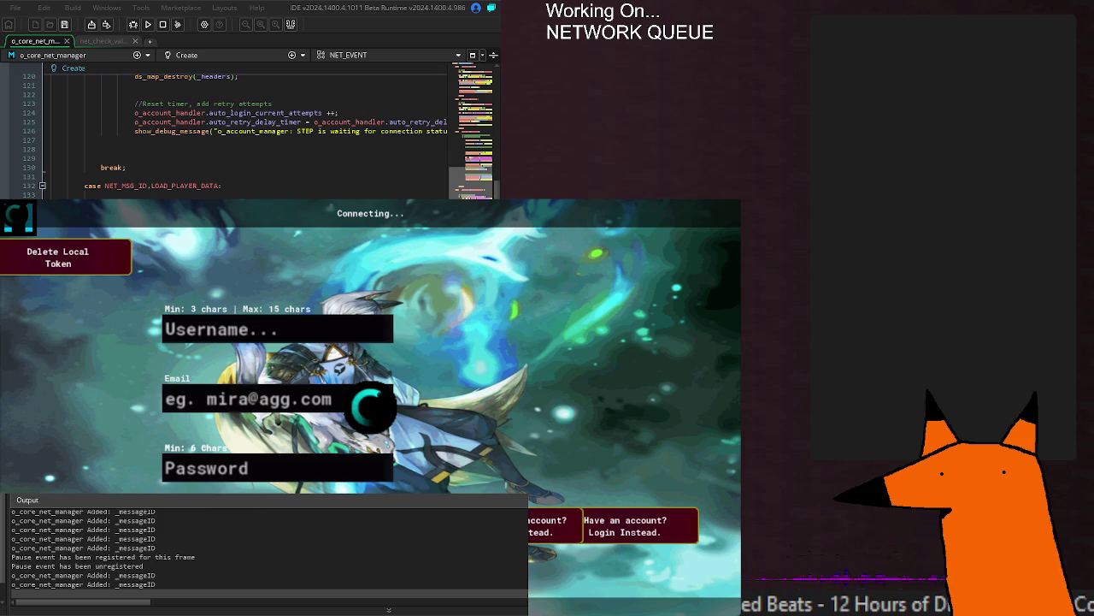
scroll(248, 137, down, 20)
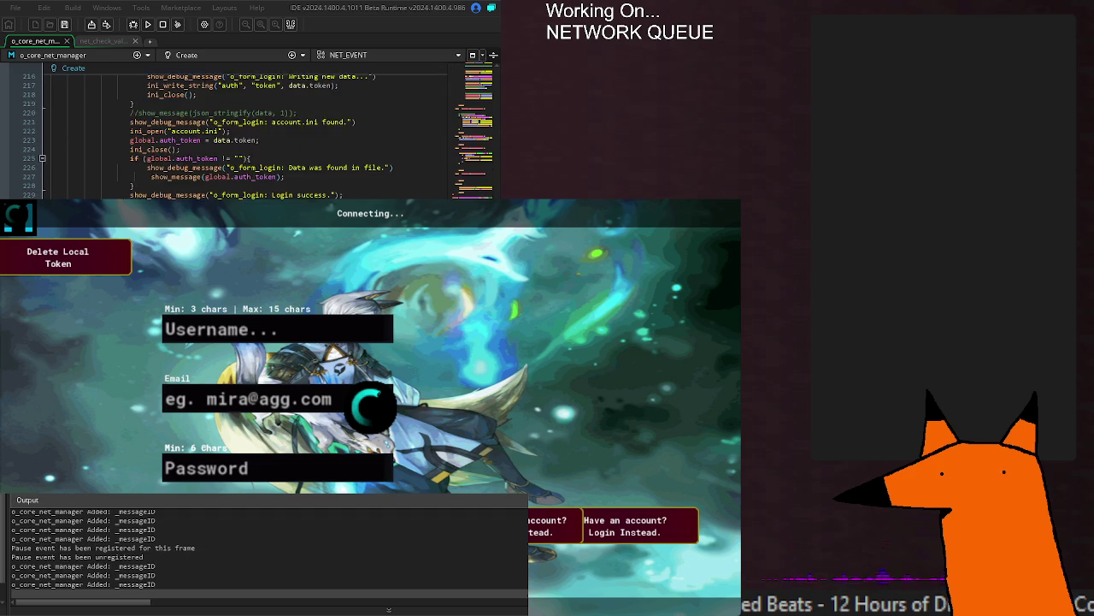
scroll(248, 137, down, 6)
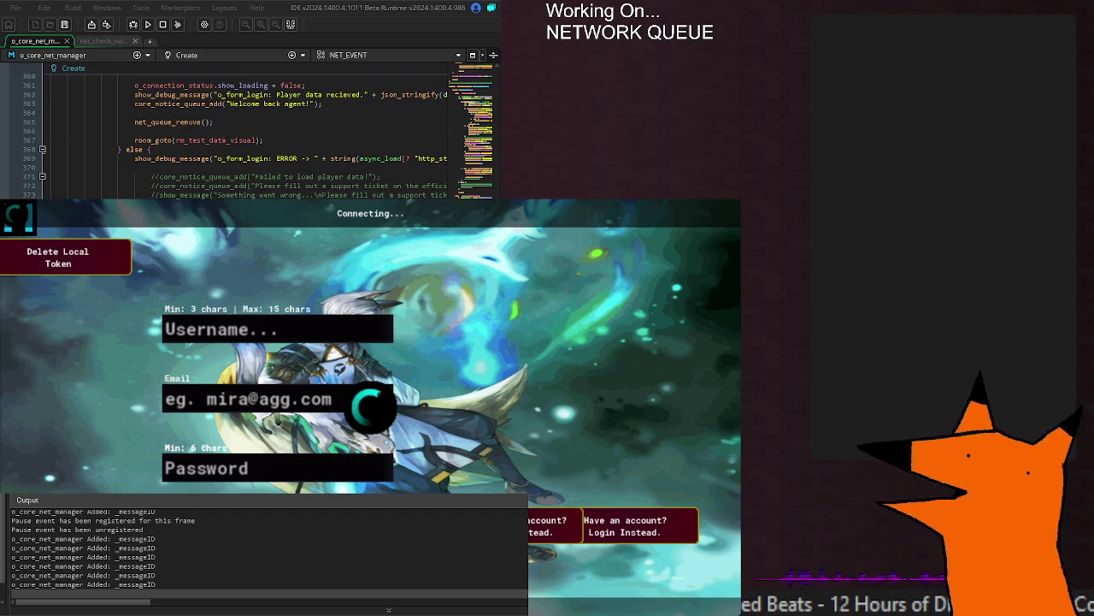
scroll(248, 137, down, 4)
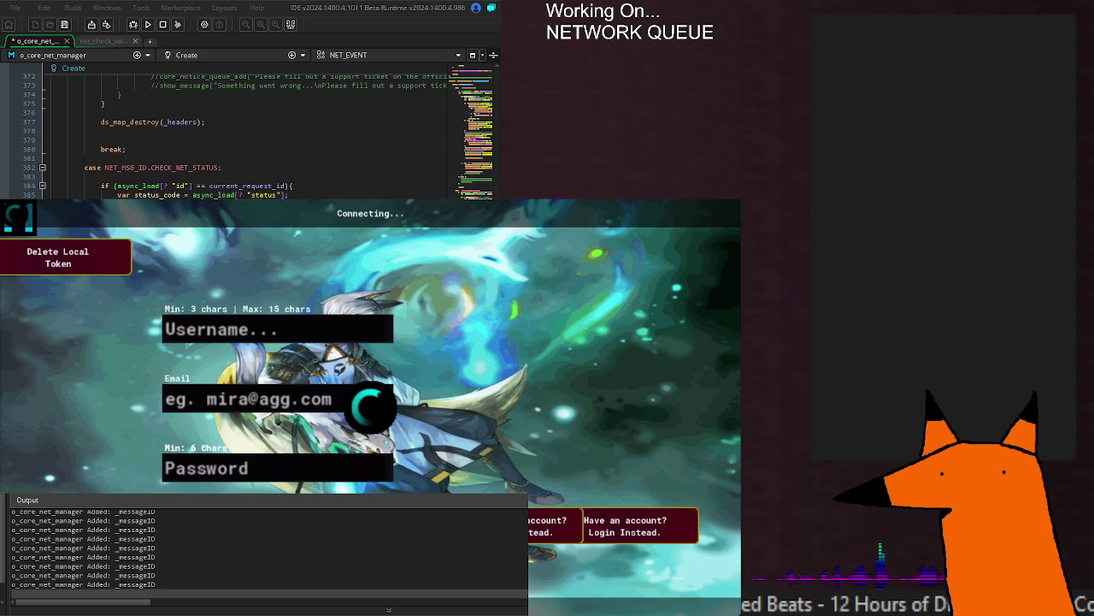
click(285, 195)
click(291, 187)
key(alt+F4)
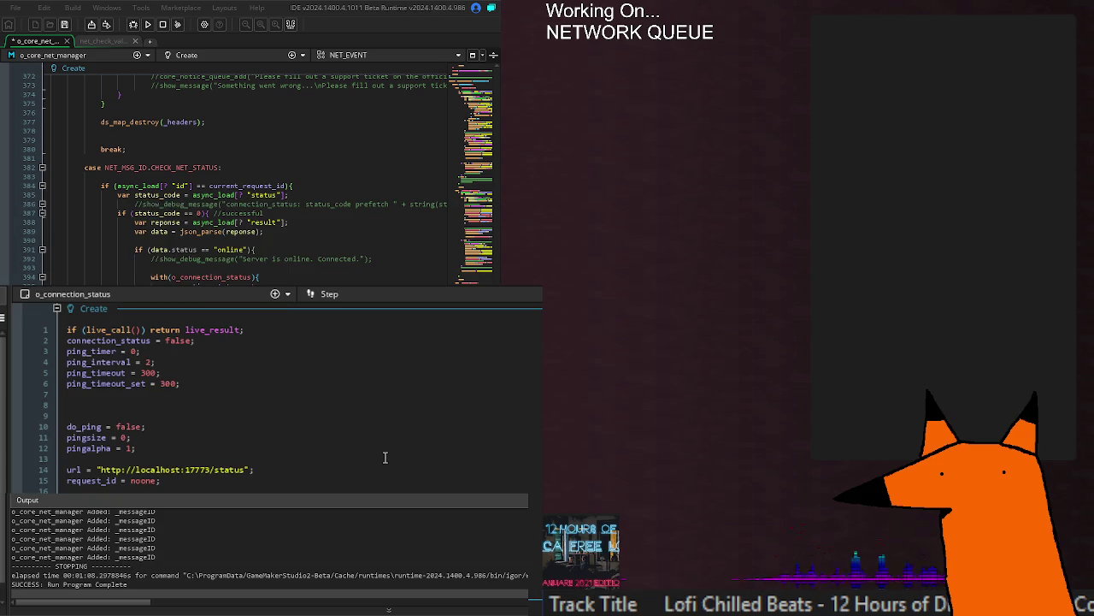
Step: Delete the url and request_id lines and the leftover empty line from the Create event
scroll(393, 477, down, 5)
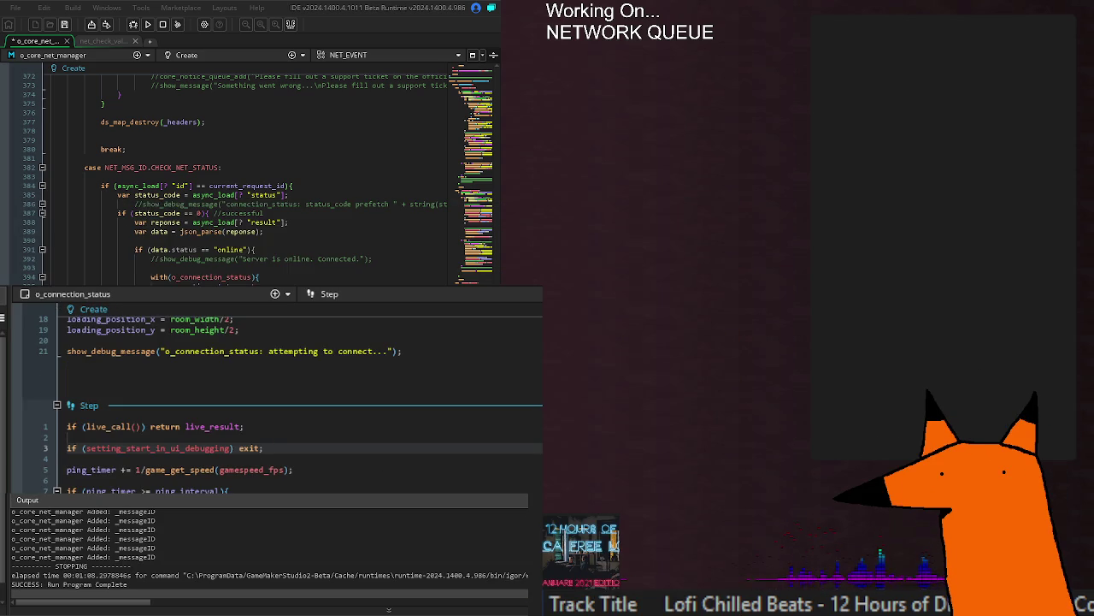
scroll(274, 394, up, 5)
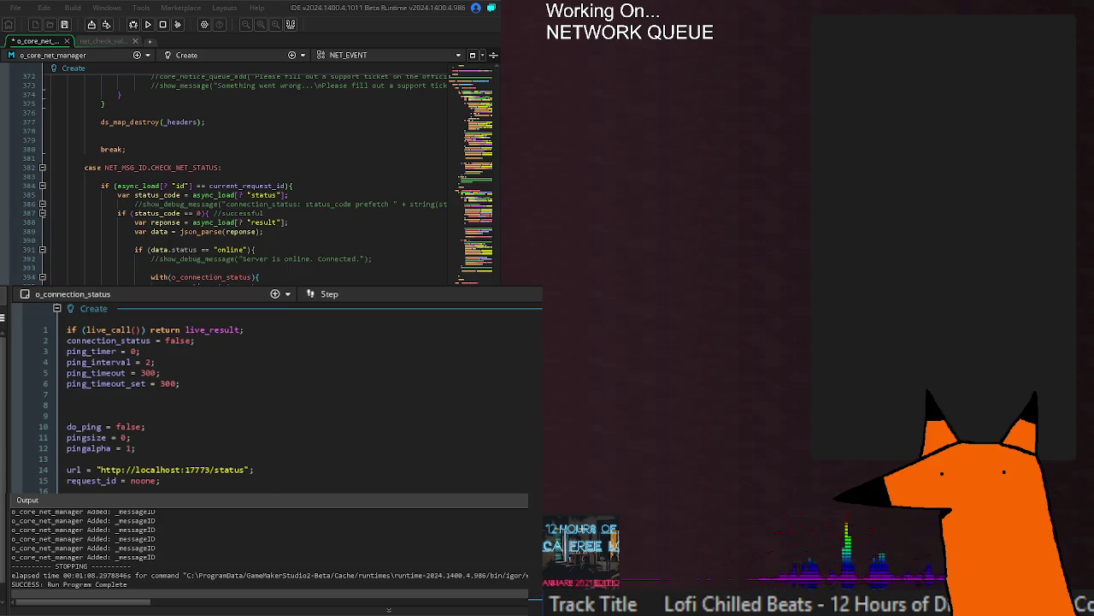
drag(66, 469, 67, 492)
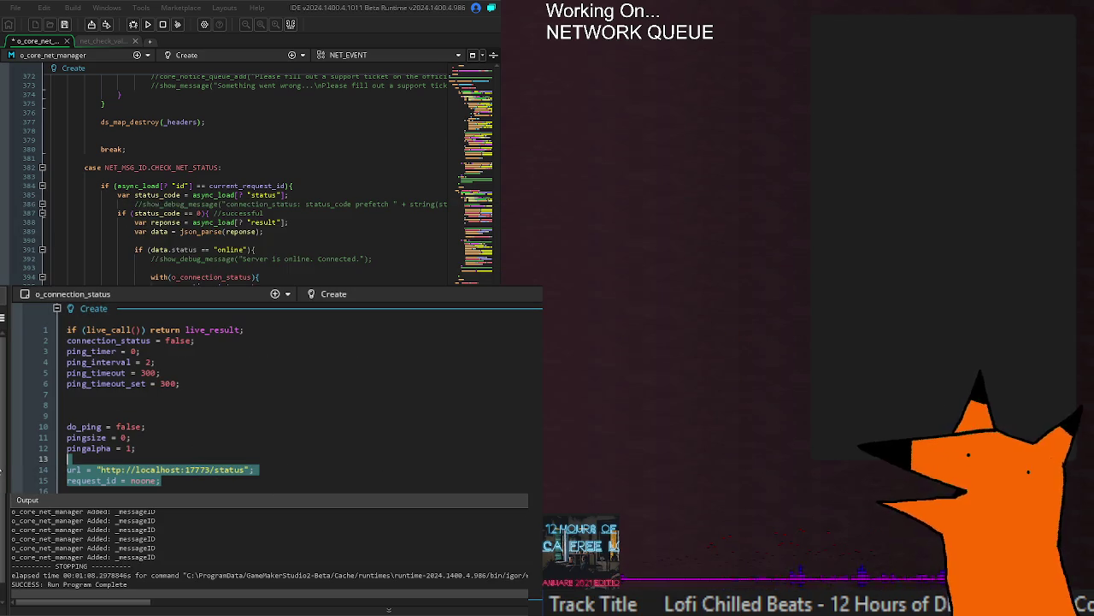
key(BackSpace)
key(Delete)
Step: Remove an extra blank line above the connection_status and show_loading declarations
click(212, 469)
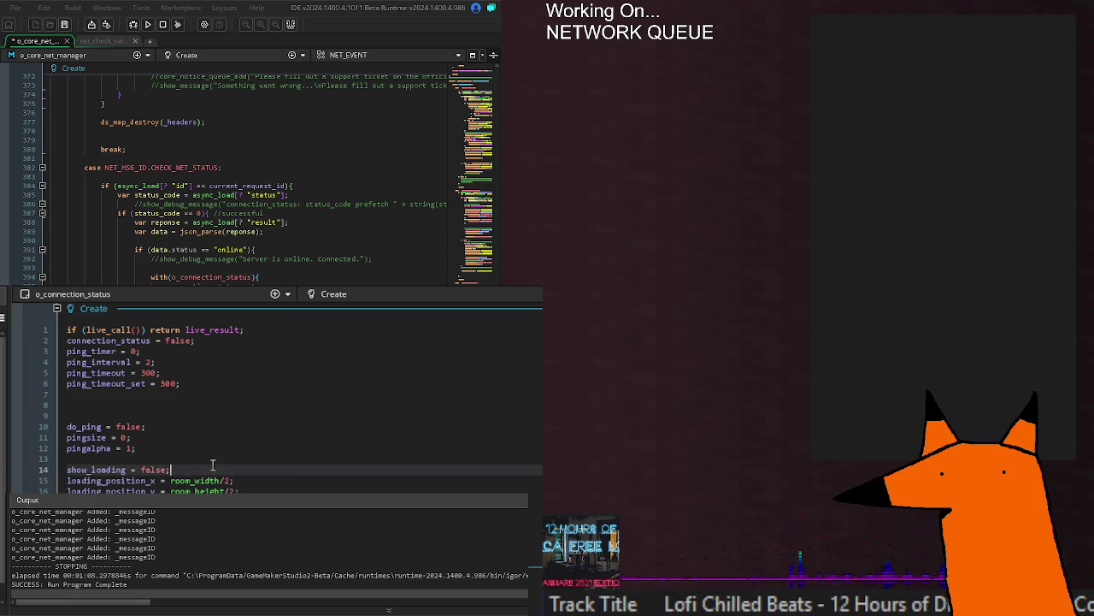
double_click(147, 469)
click(147, 448)
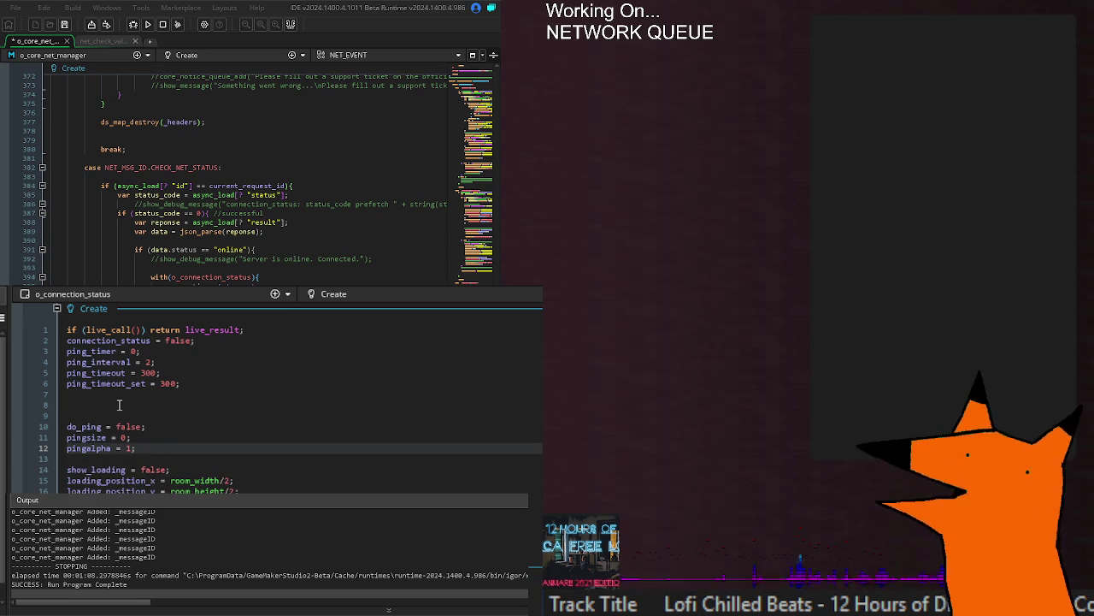
click(225, 405)
key(BackSpace)
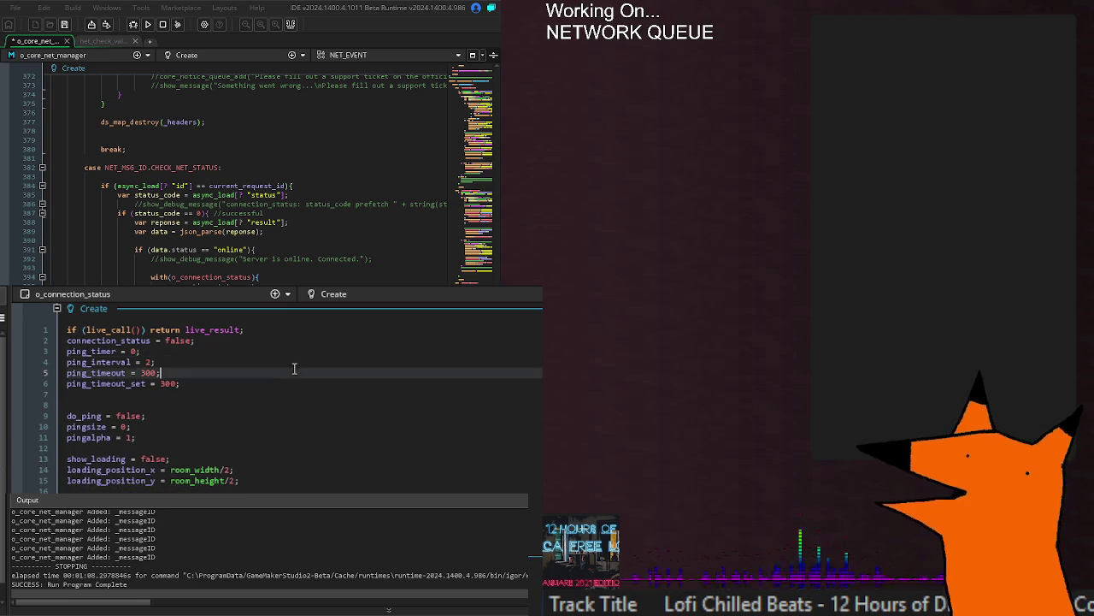
double_click(138, 351)
click(108, 362)
click(197, 341)
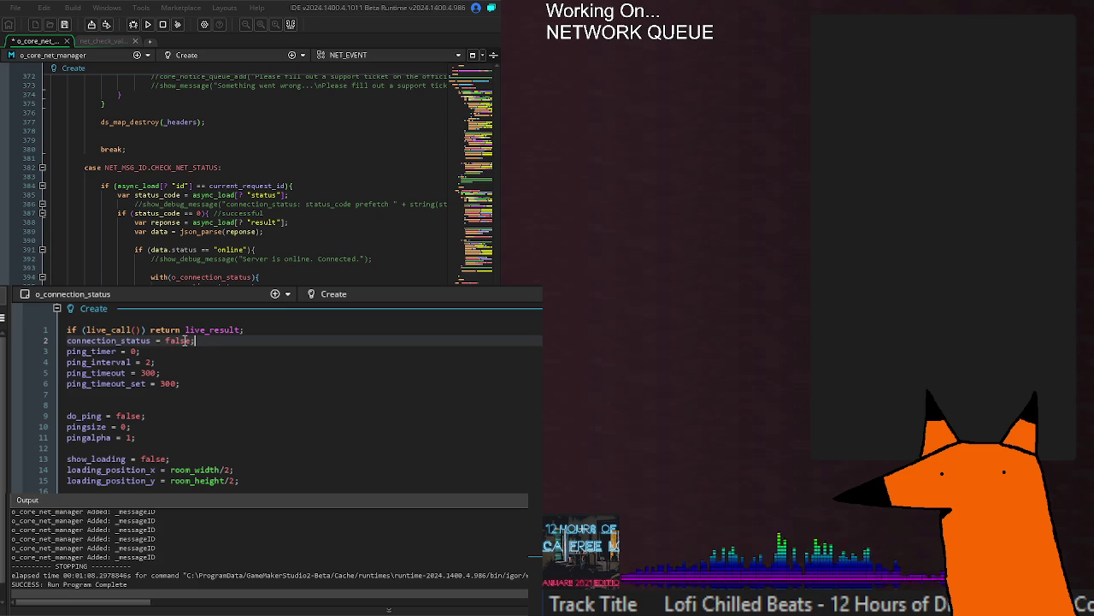
double_click(181, 341)
click(232, 352)
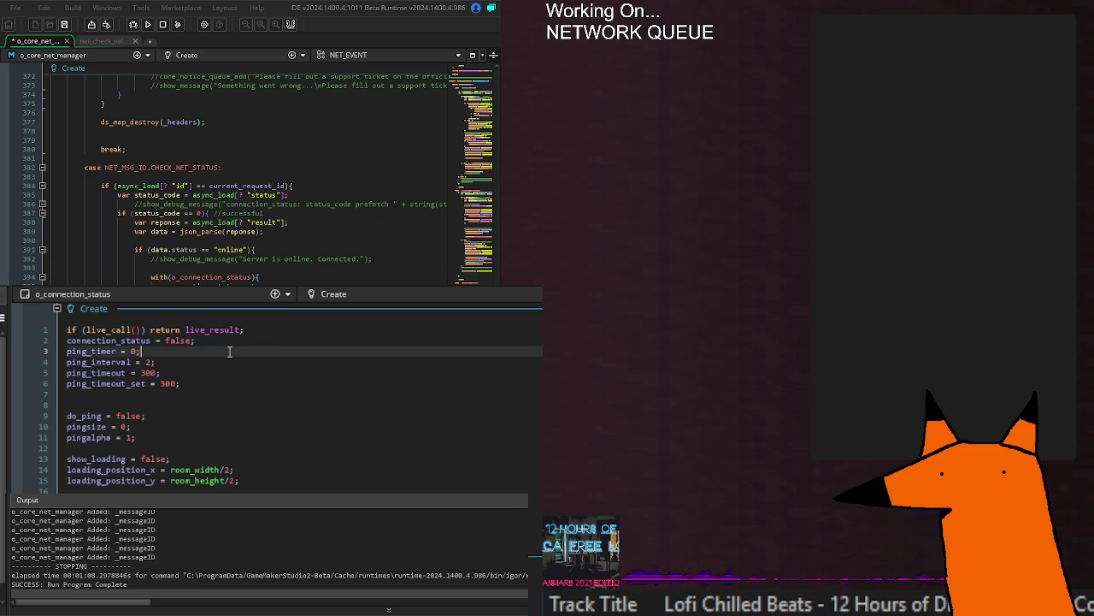
scroll(224, 430, down, 5)
scroll(224, 430, down, 5)
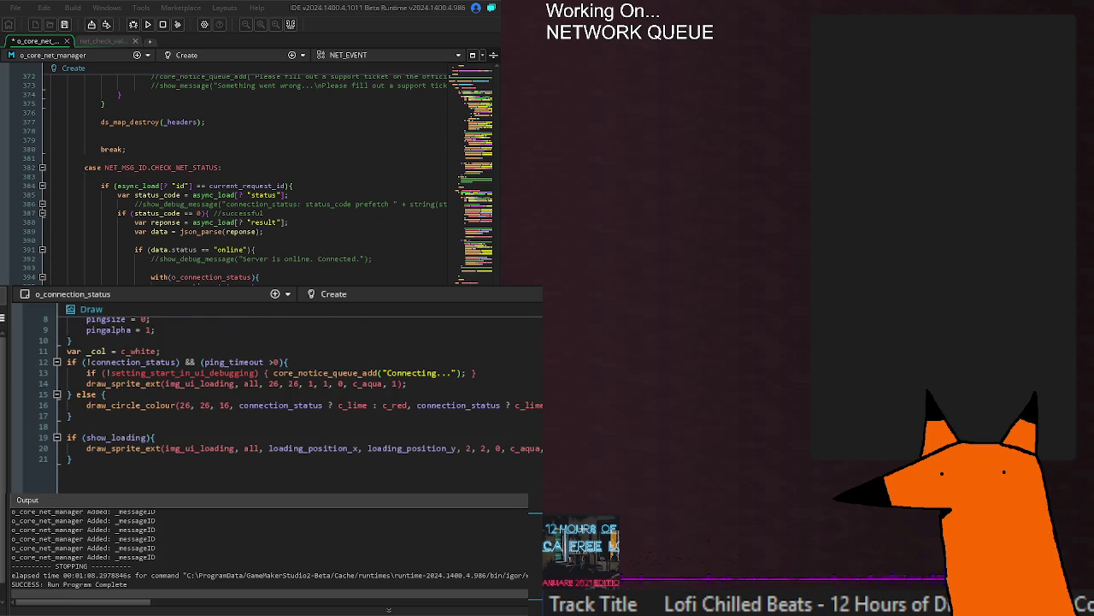
Step: Open and dismiss the event list, then scroll up to the Create code with ping_interval 2
scroll(282, 401, down, 2)
scroll(282, 393, up, 3)
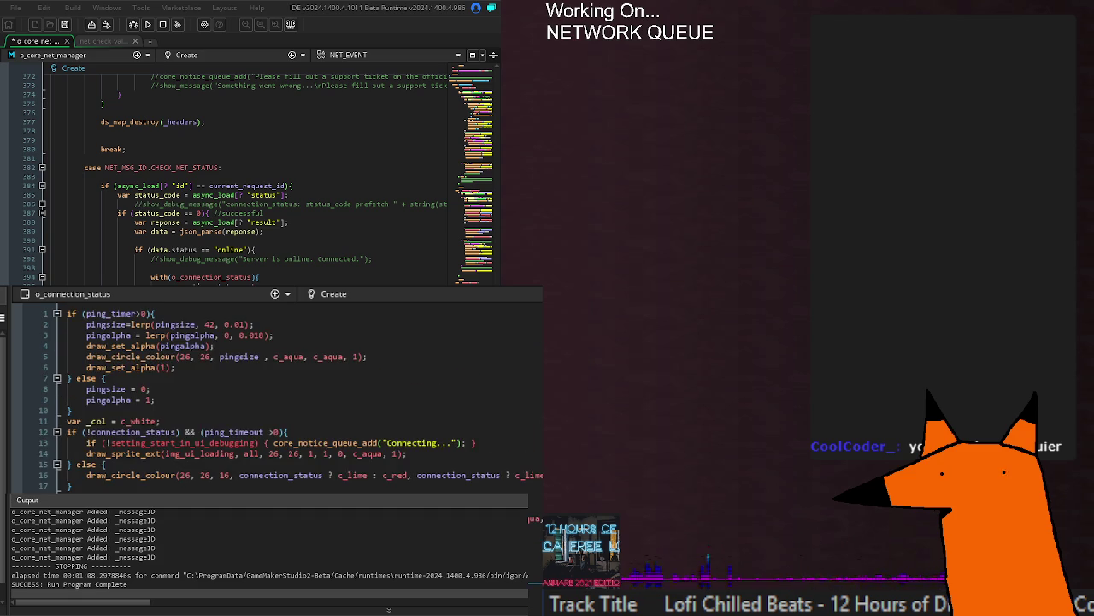
scroll(282, 393, down, 3)
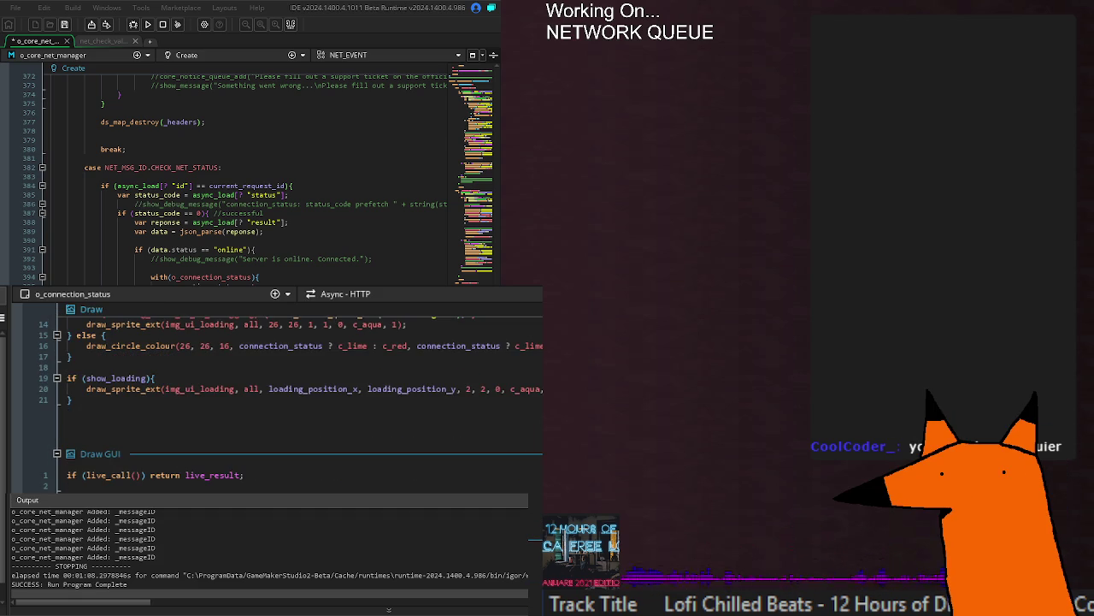
scroll(282, 394, up, 1)
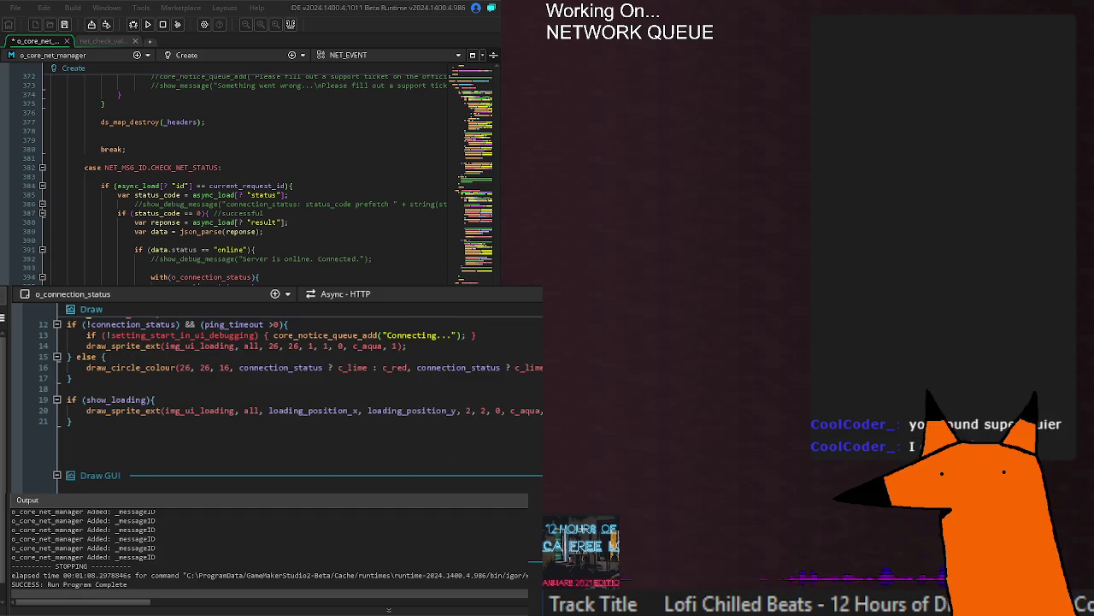
click(532, 299)
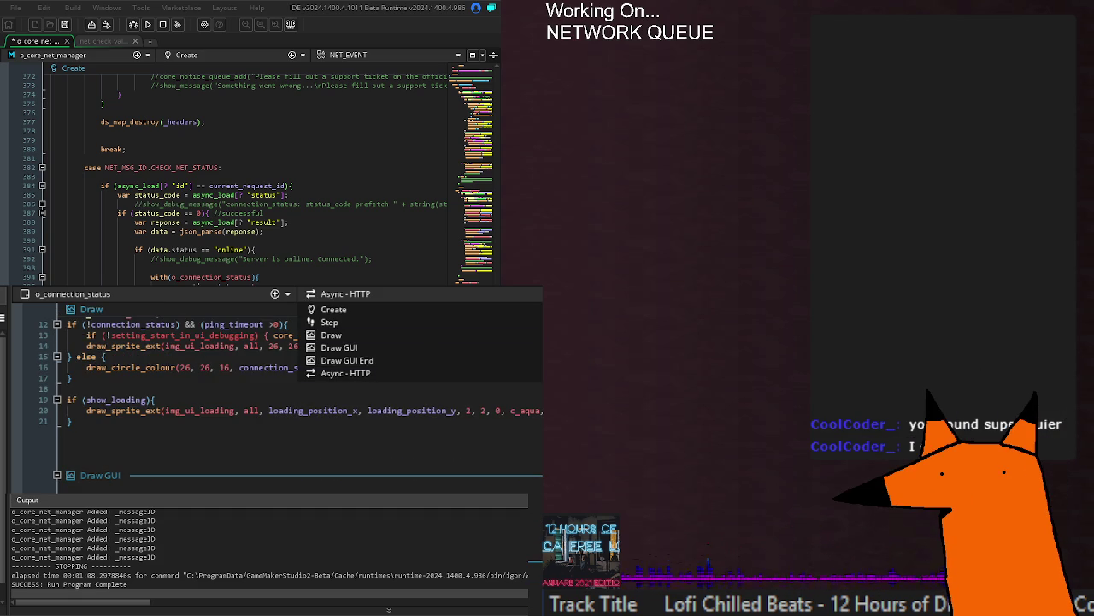
key(Escape)
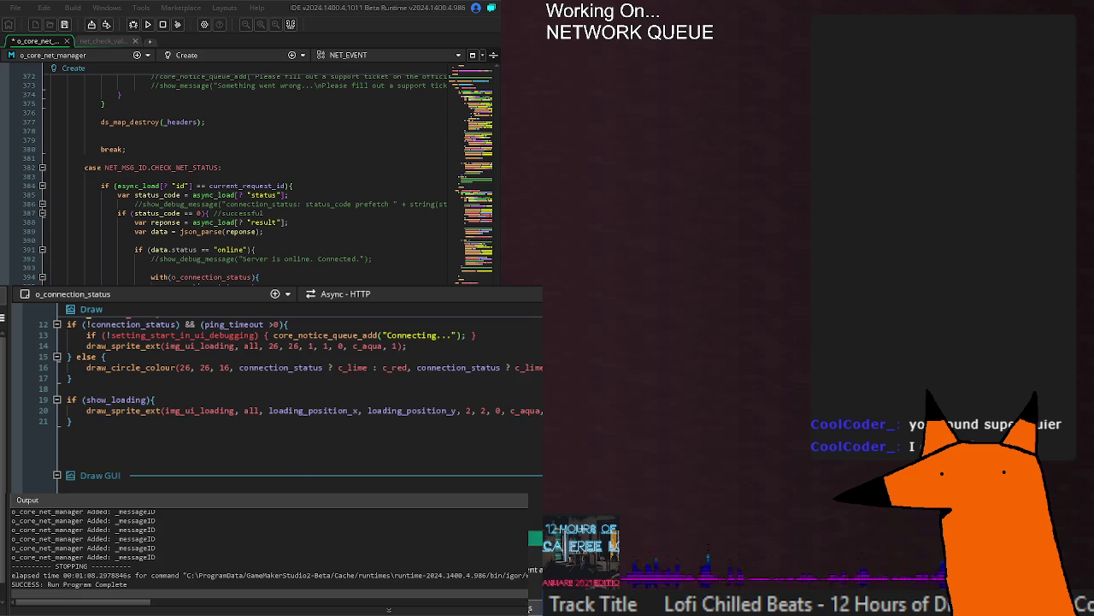
scroll(282, 394, up, 4)
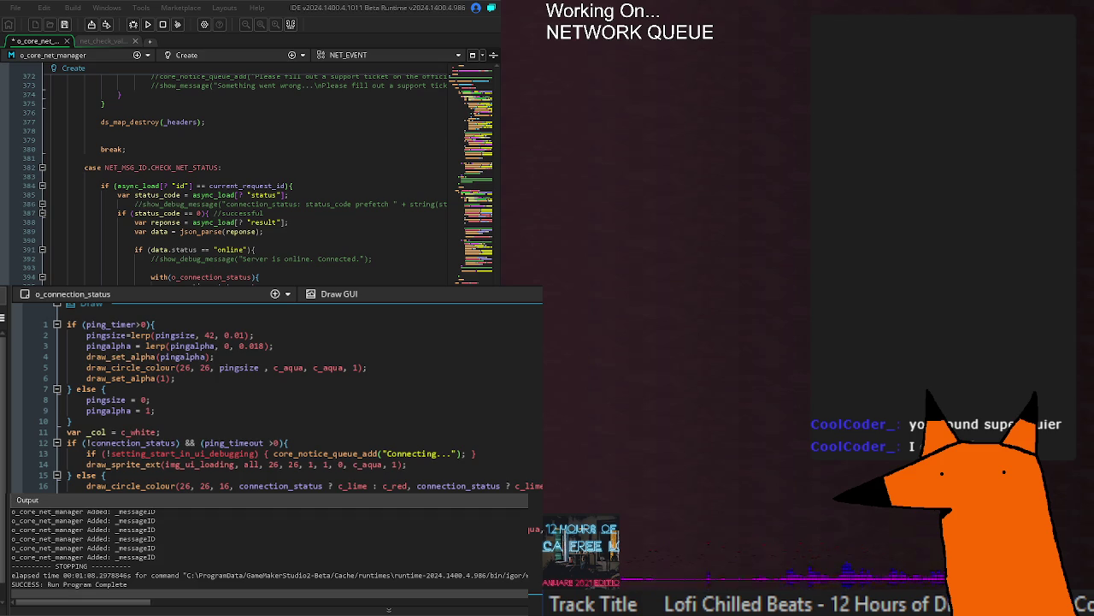
scroll(117, 486, up, 10)
scroll(118, 486, up, 4)
scroll(258, 477, up, 2)
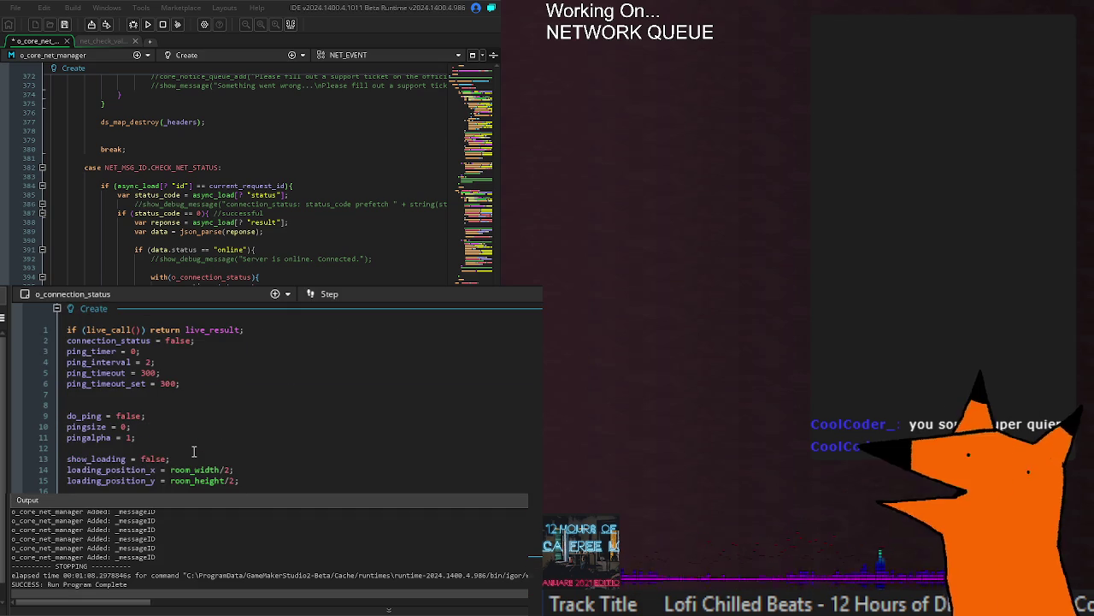
Step: Move ping_timeout below ping_timeout_set and assign it ping_timeout_set instead of 300
double_click(150, 372)
double_click(168, 383)
click(209, 391)
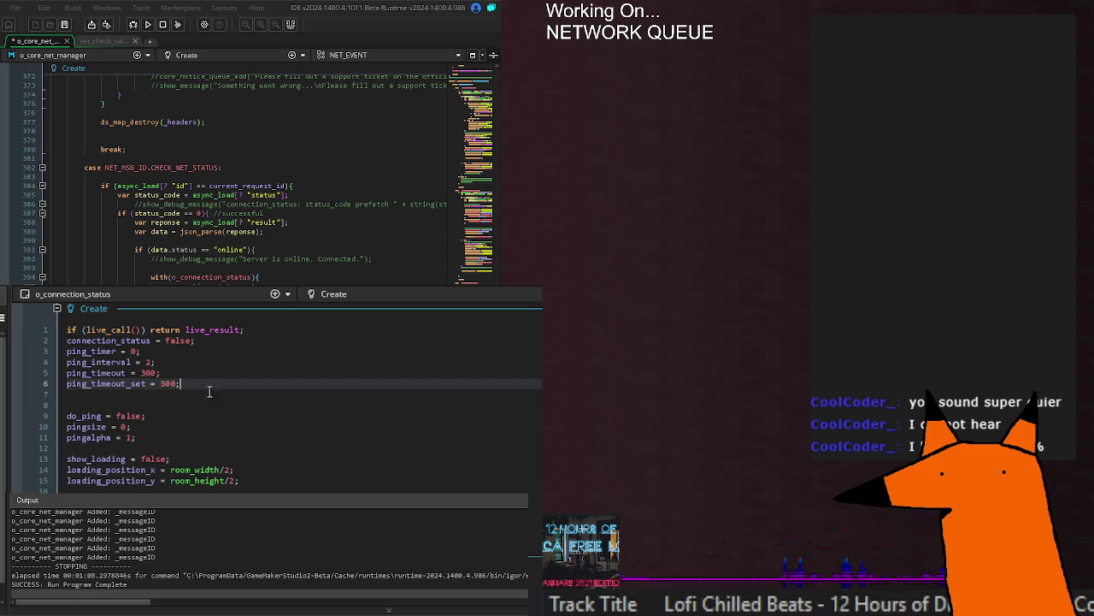
drag(161, 373, 67, 373)
key(ctrl+c)
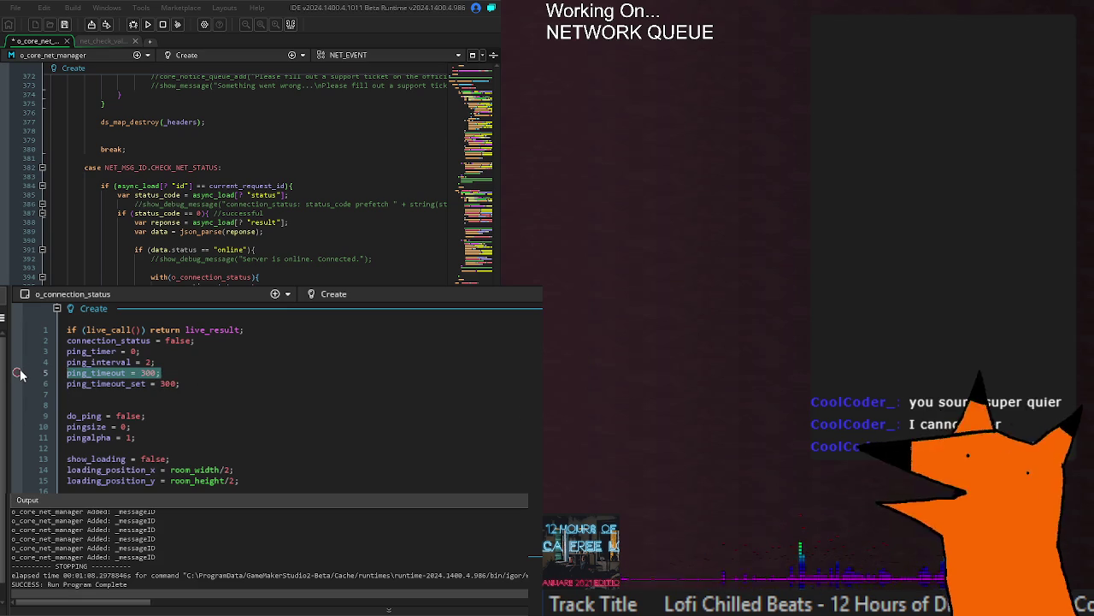
key(Delete)
click(174, 395)
key(ctrl+v)
double_click(127, 384)
key(ctrl+c)
double_click(148, 394)
key(ctrl+v)
Step: Look over the pingsize and pingalpha lines, then go down to the Step event's ping_timer increment line
click(246, 425)
click(161, 416)
click(154, 424)
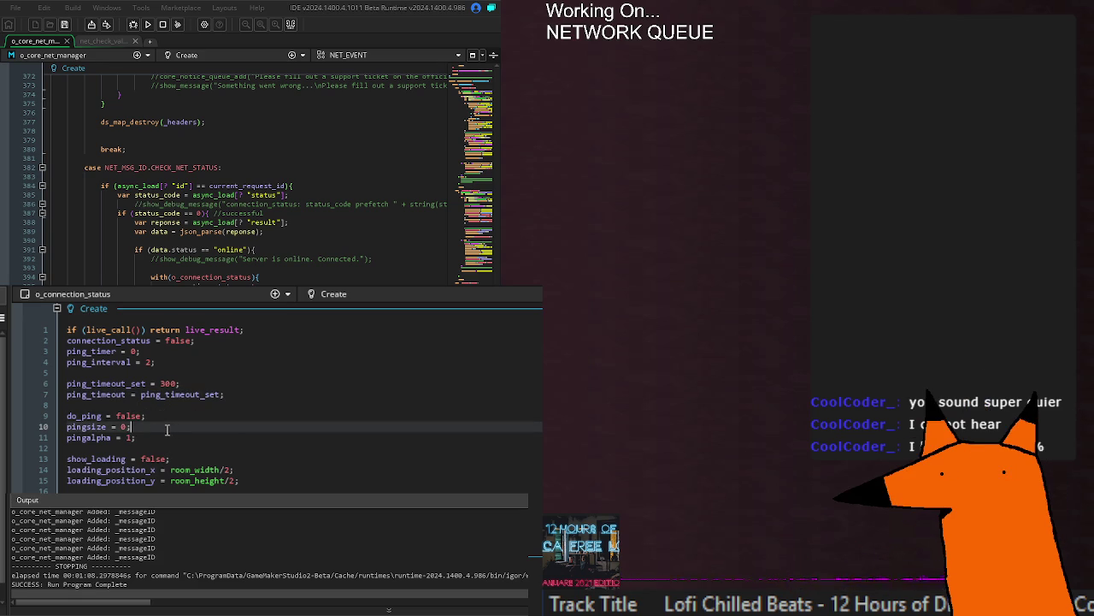
triple_click(124, 429)
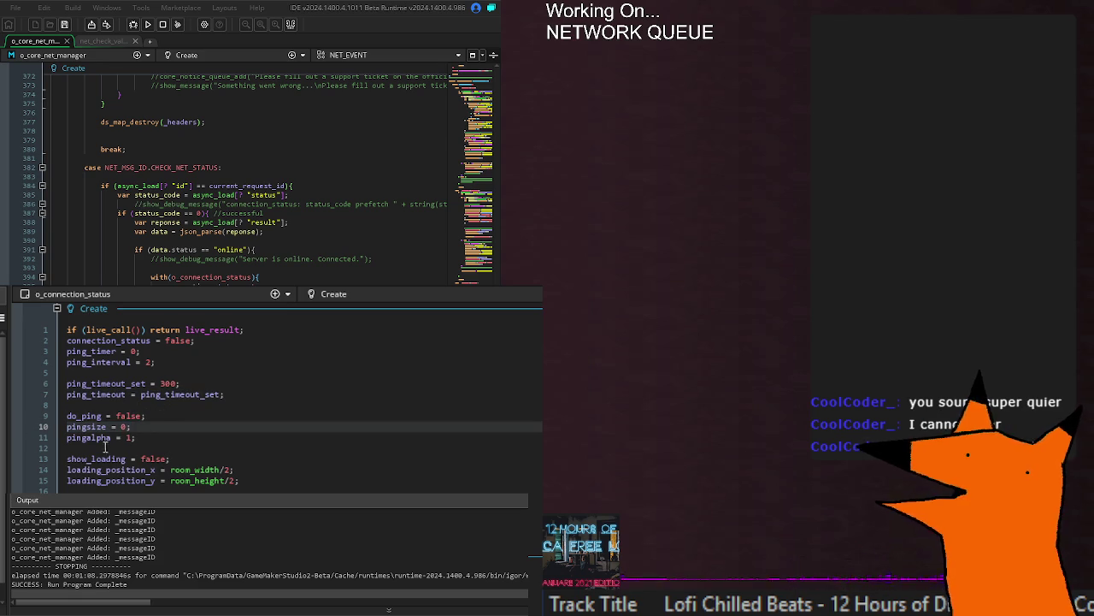
click(264, 432)
scroll(265, 432, down, 6)
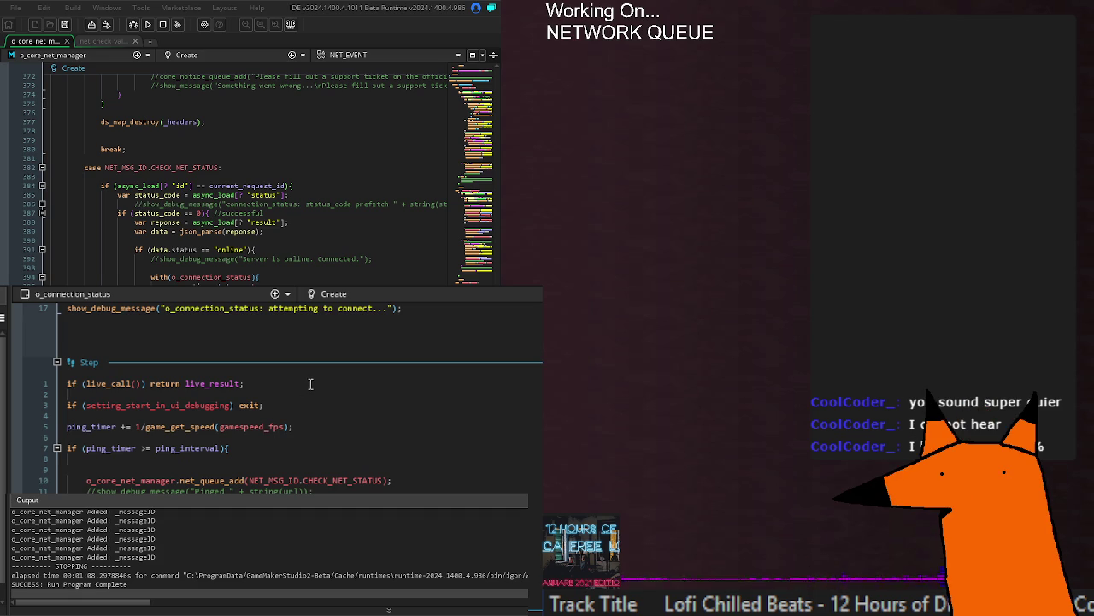
click(312, 427)
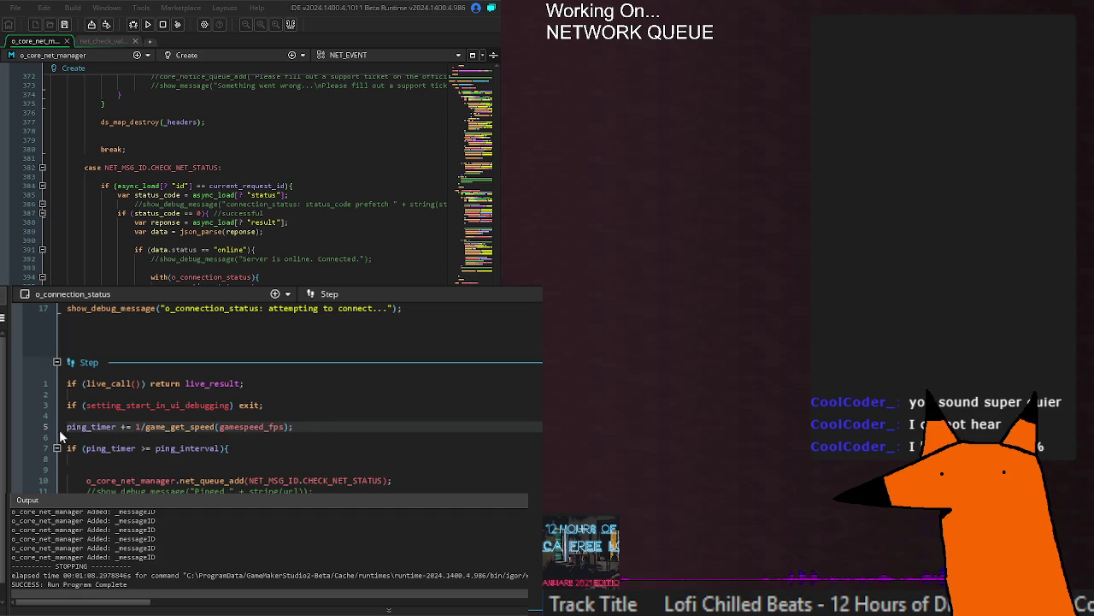
Step: Delete the ping_timer += 1/game_get_speed(gamespeed_fps); line and insert blank lines above the ping check
drag(66, 427, 342, 430)
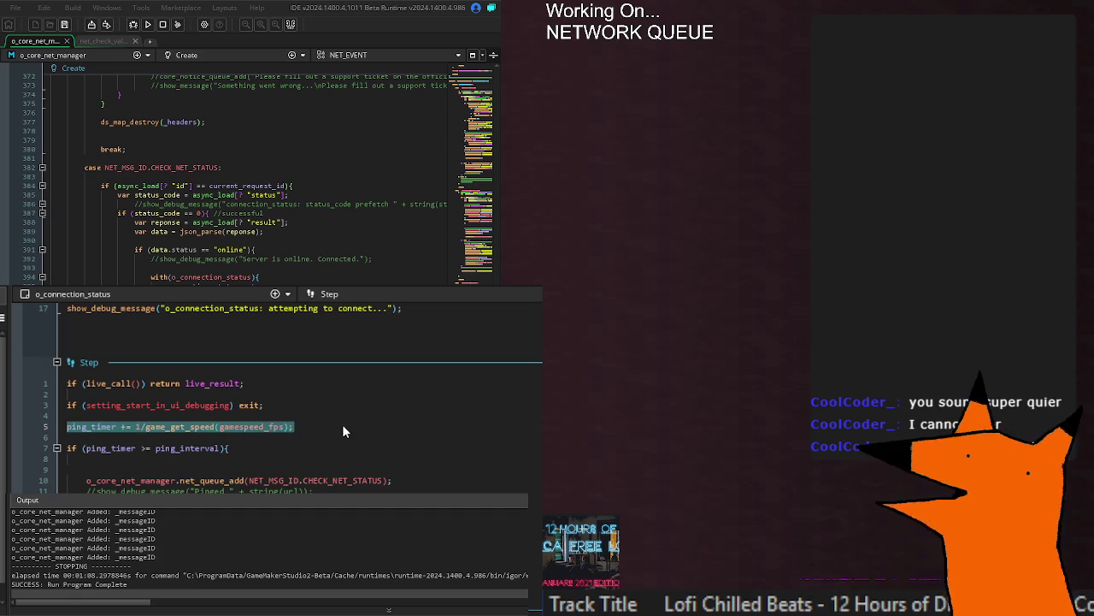
key(BackSpace)
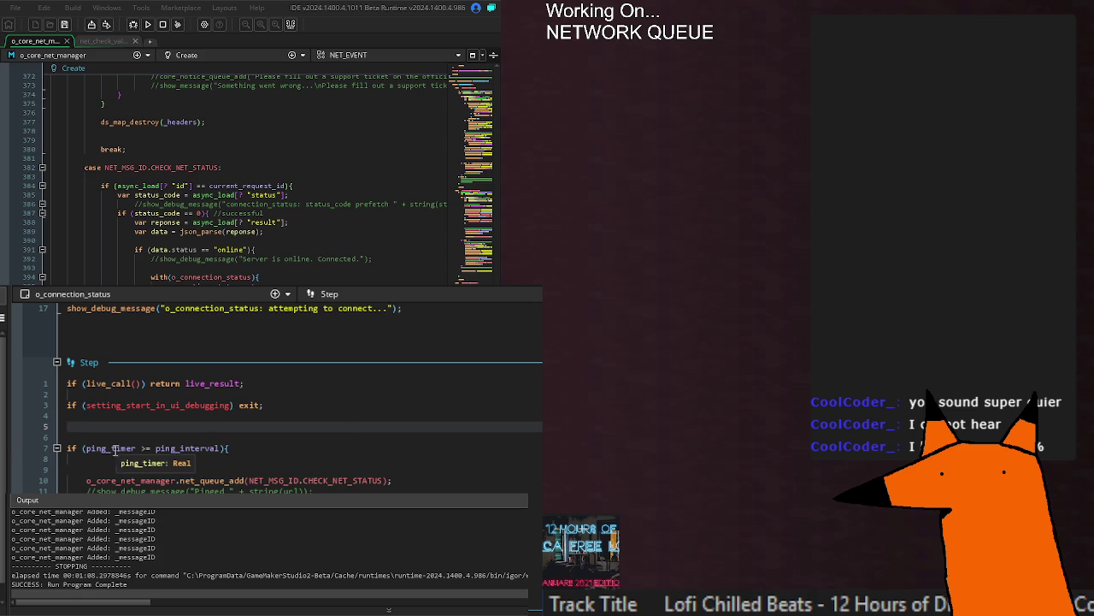
click(117, 447)
key(Up)
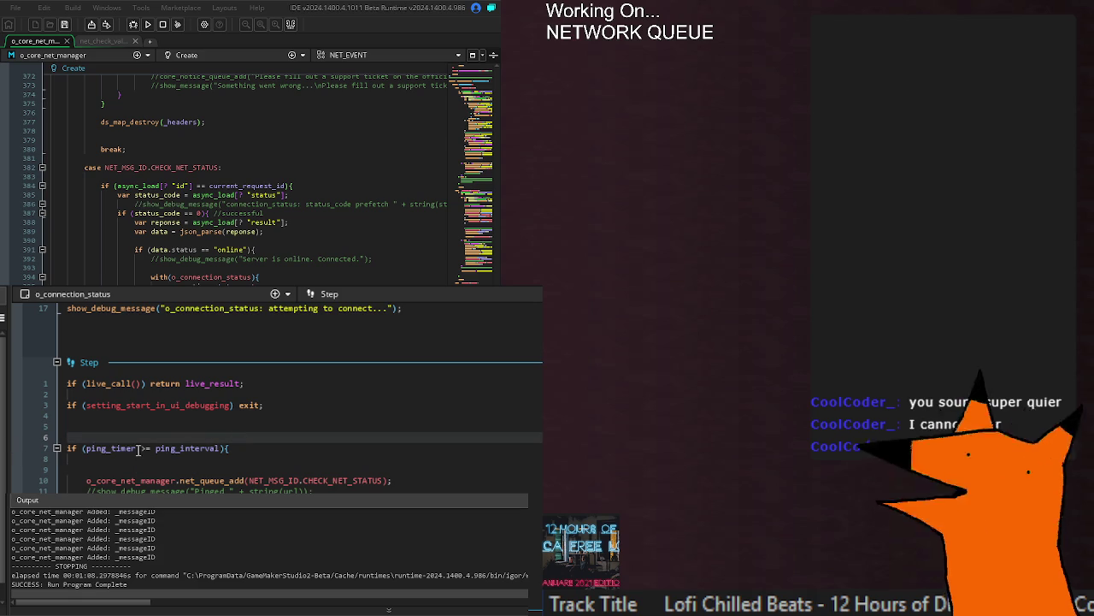
key(Down)
key(End)
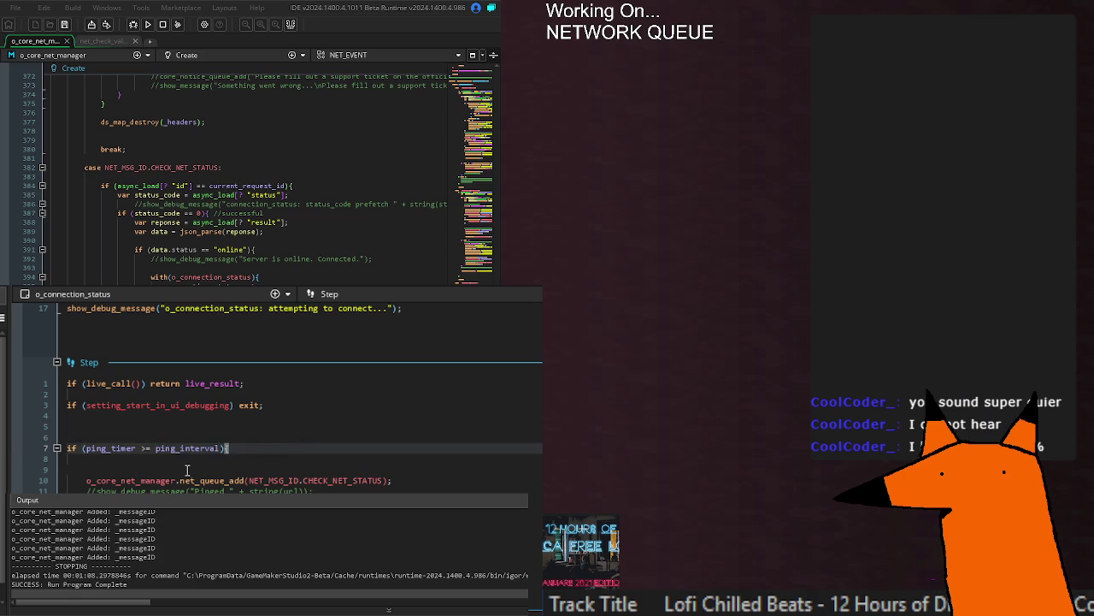
key(Home)
key(Return)
key(Return)
key(Return)
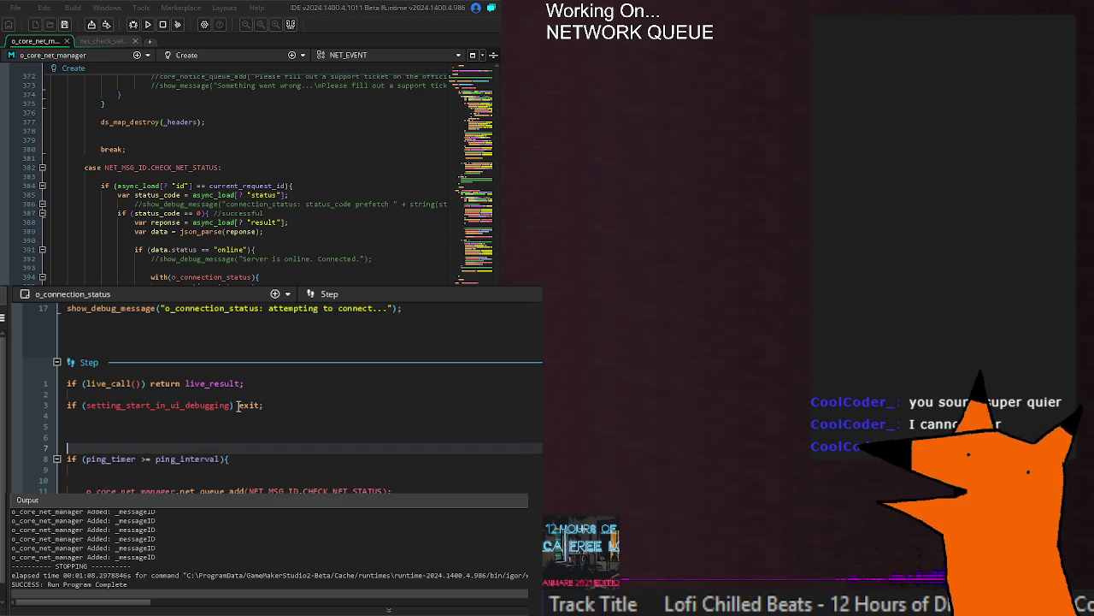
key(Up)
key(Up)
key(Up)
Step: Return to the Create event and review the ping_timer and ping_timeout_set declarations
key(ctrl+Tab)
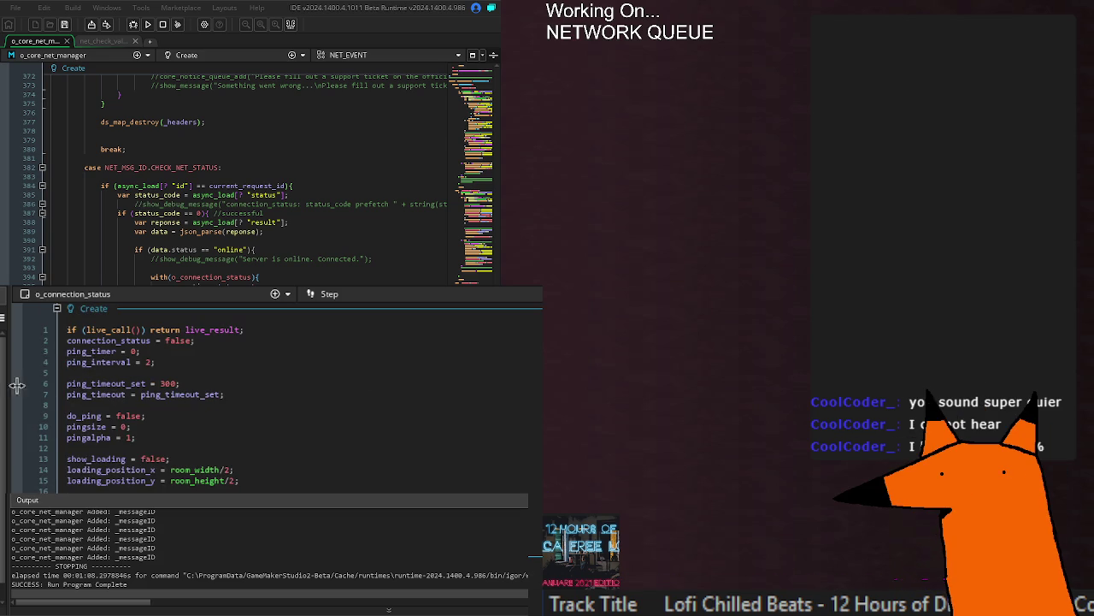
click(152, 351)
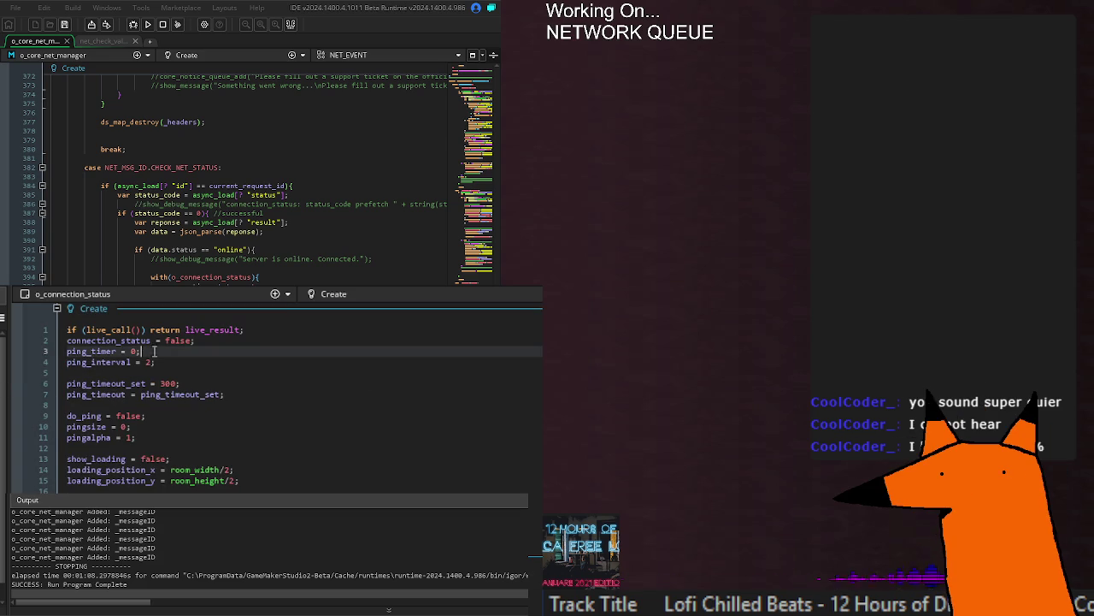
double_click(112, 384)
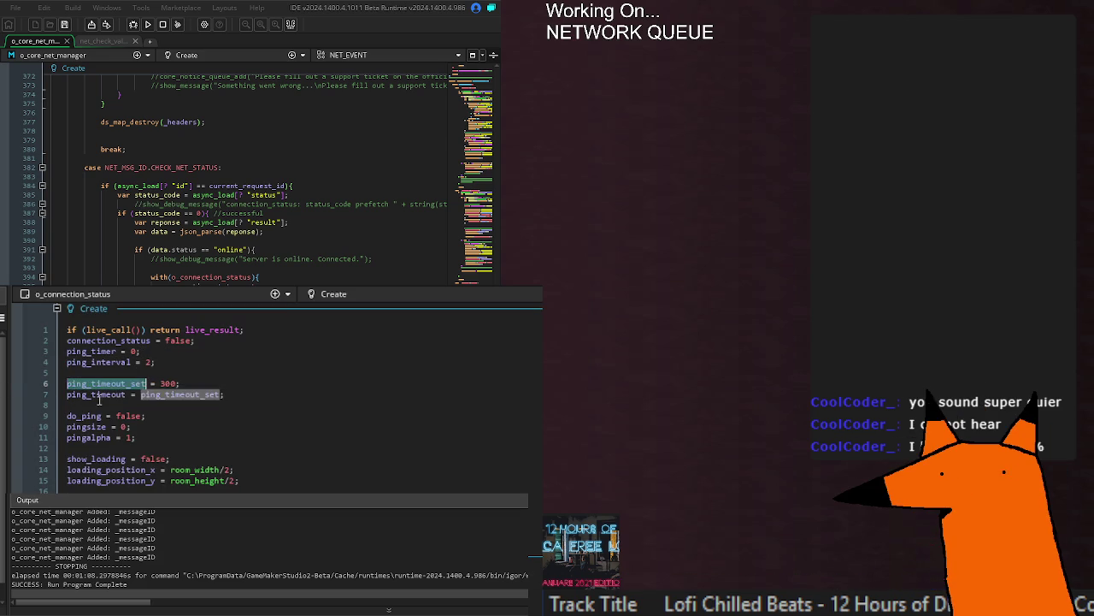
double_click(95, 352)
click(252, 407)
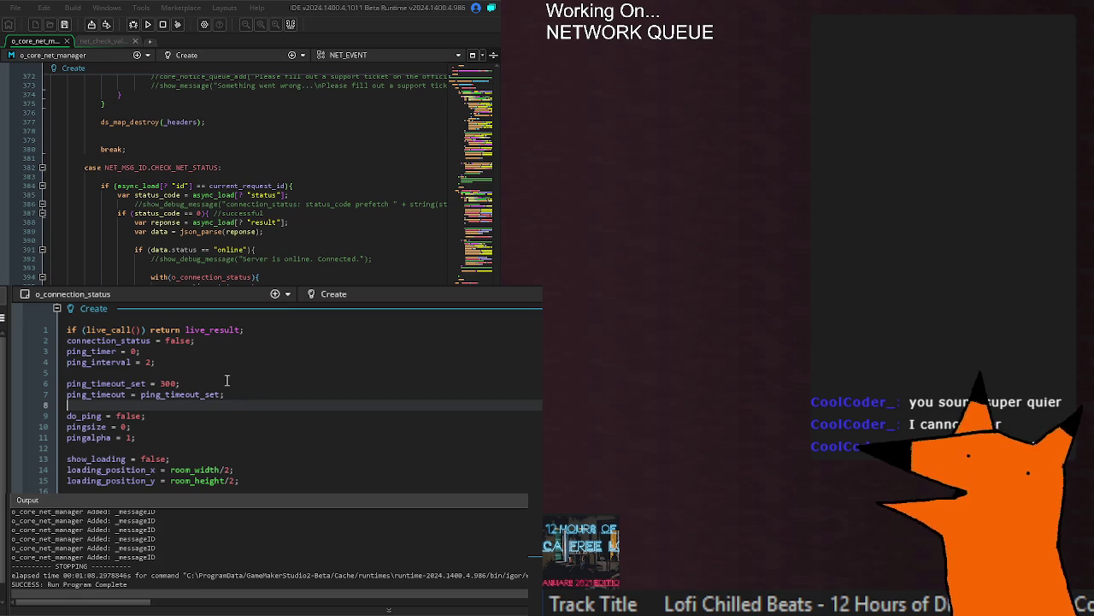
scroll(227, 379, down, 10)
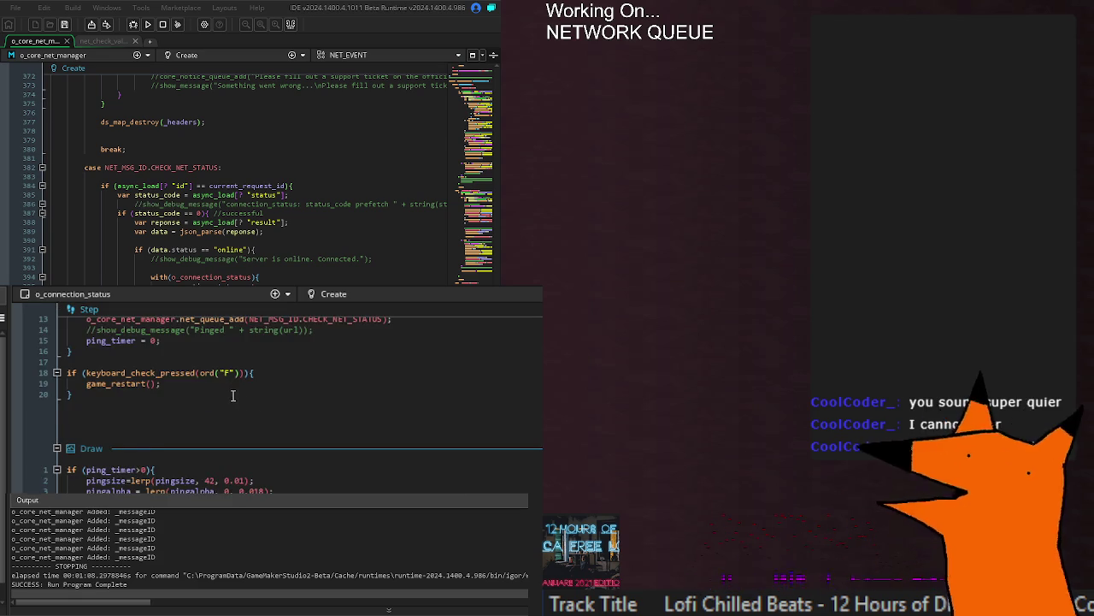
Step: Scroll back up to the Create event and put the caret at the end of the ping_interval line
scroll(227, 379, up, 7)
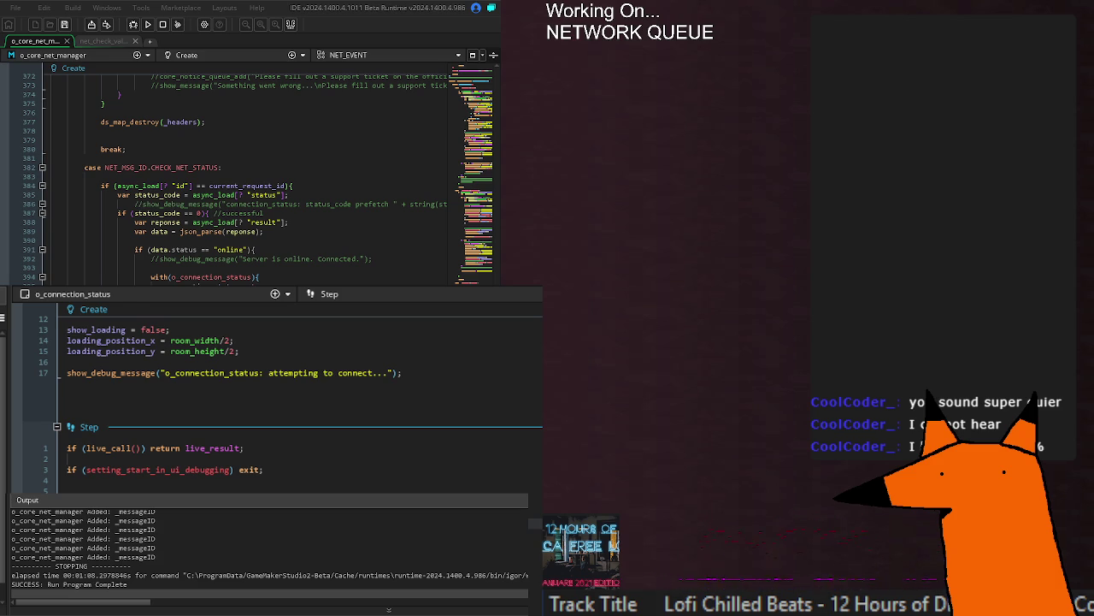
scroll(282, 393, up, 4)
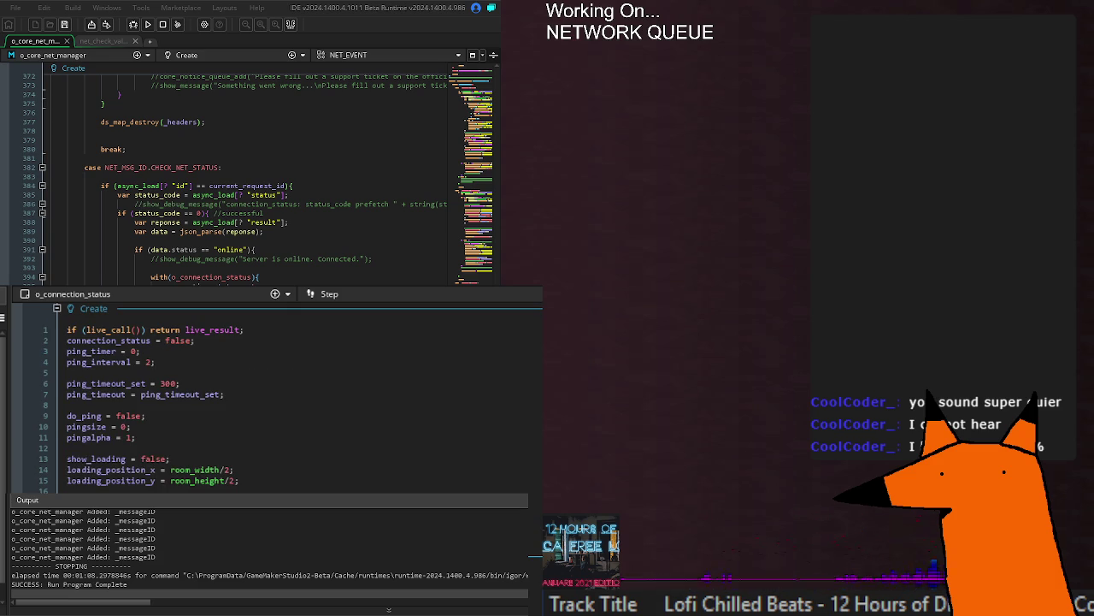
click(117, 362)
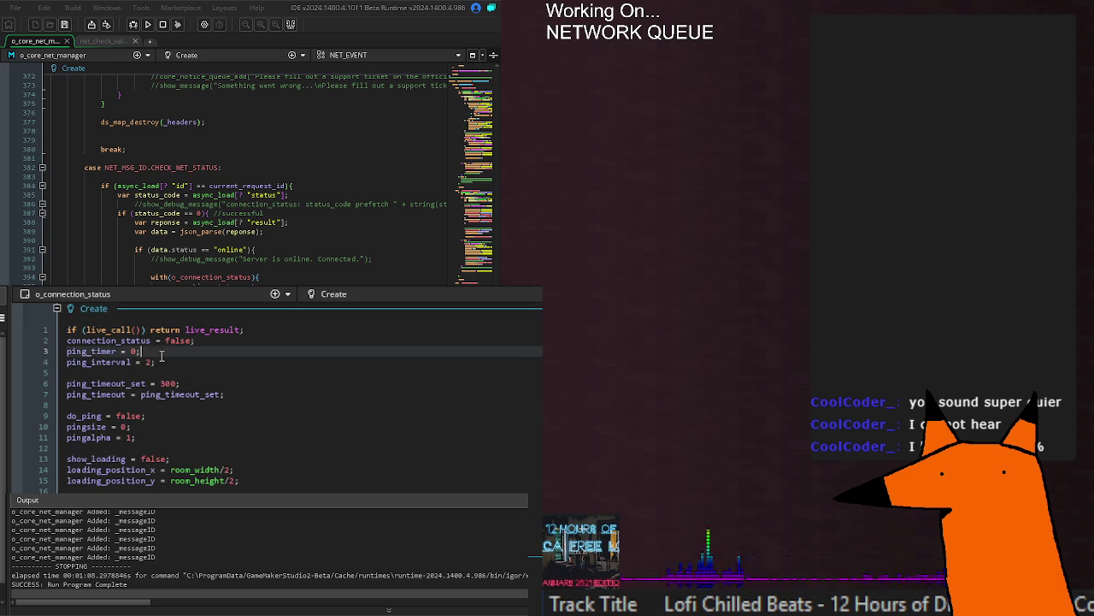
click(204, 361)
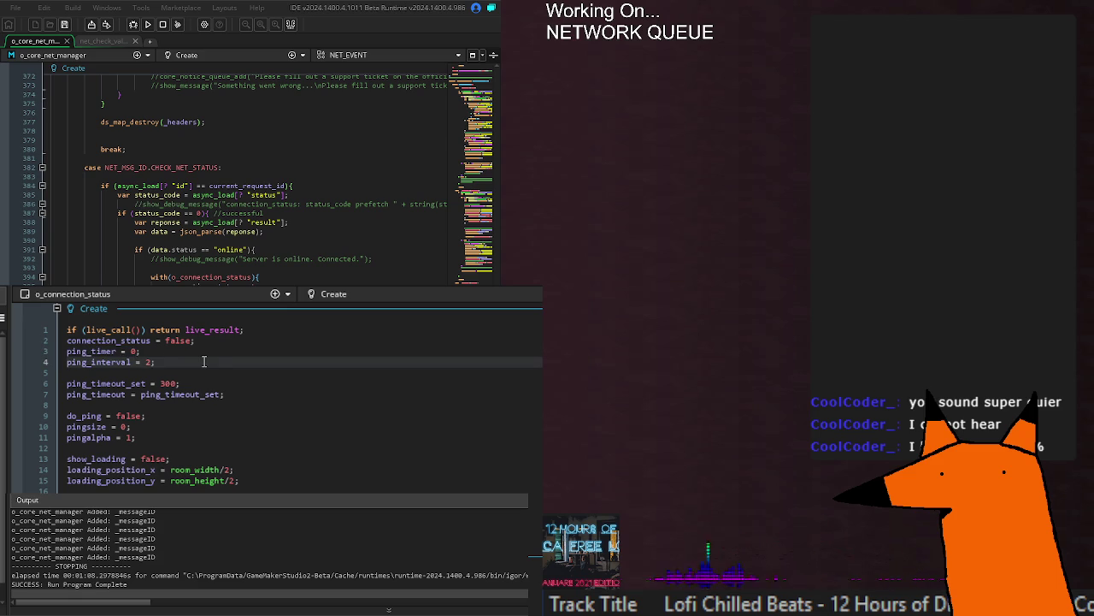
Step: Reorder the Create lines so ping_timer_set = 2 comes first, with the ping_timer line below it
click(129, 351)
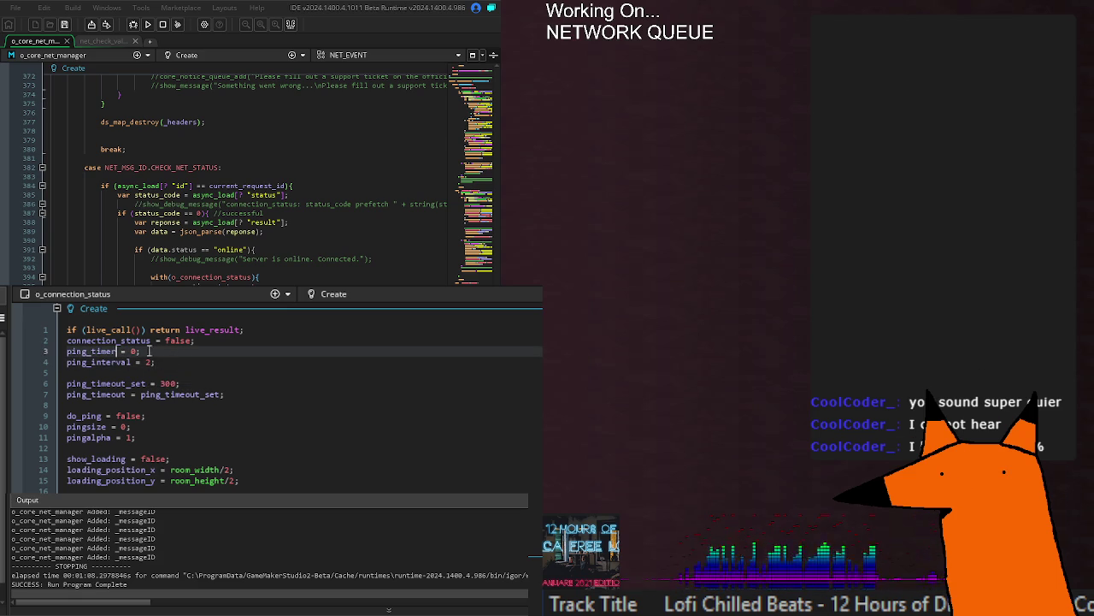
text(ping_timer)
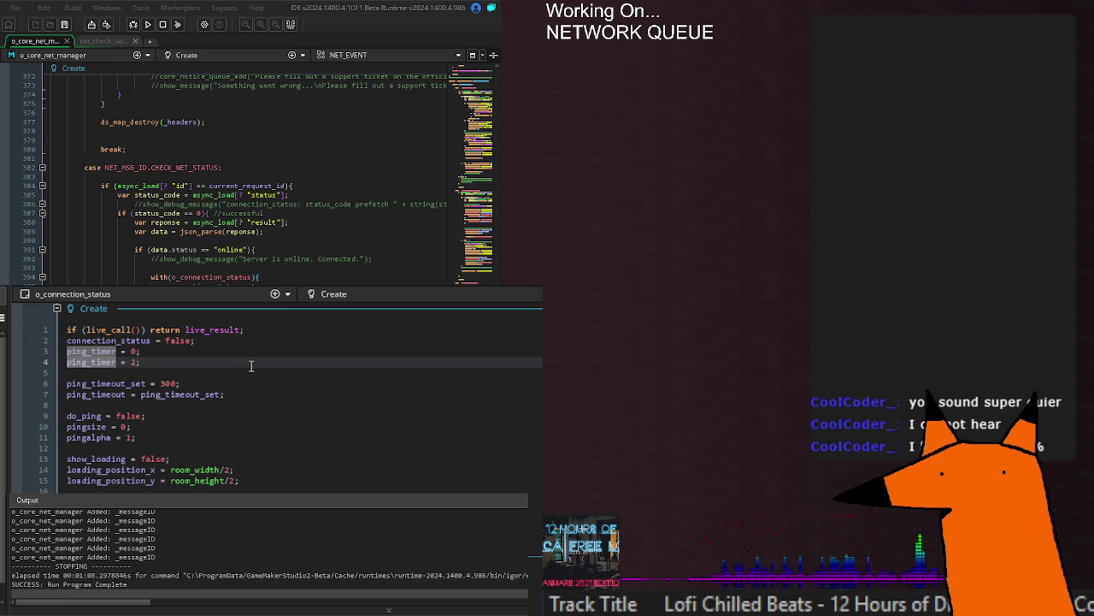
text(_set)
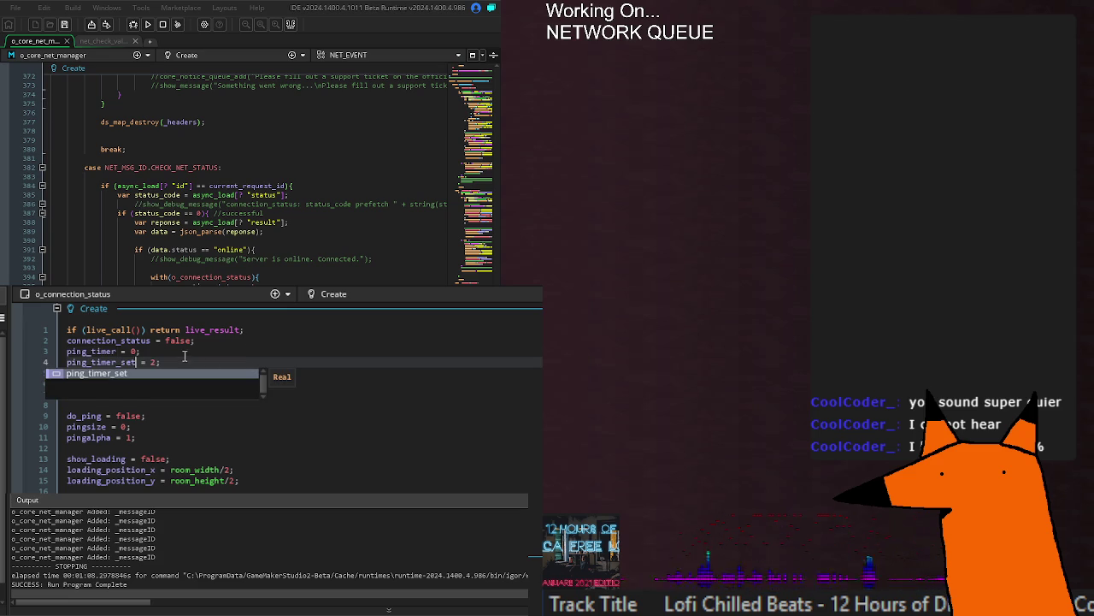
triple_click(111, 350)
key(ctrl+c)
key(BackSpace)
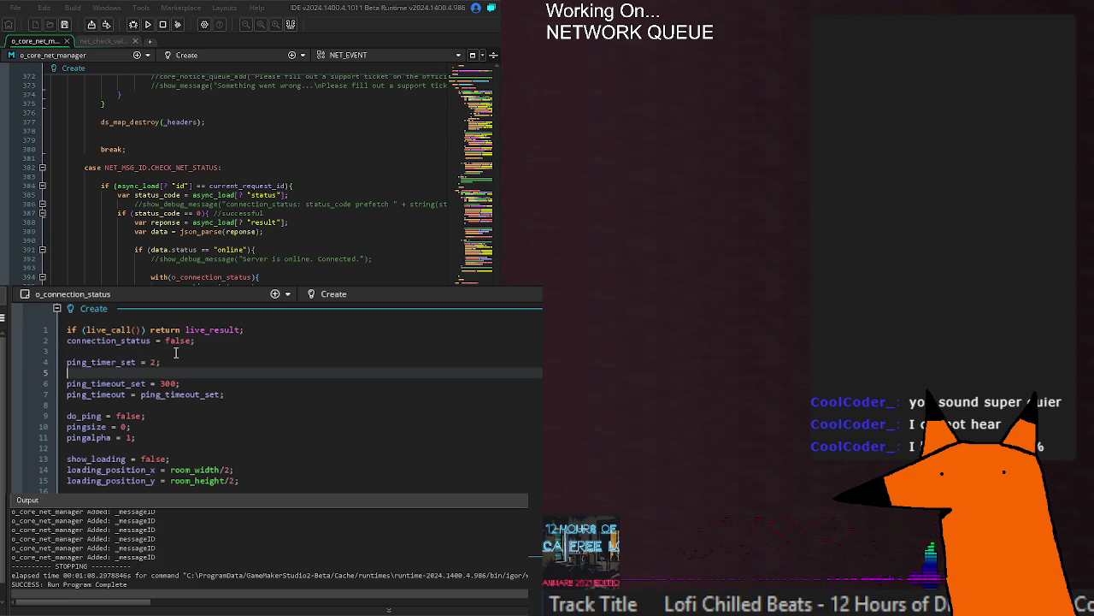
key(Delete)
click(176, 352)
key(Return)
key(ctrl+v)
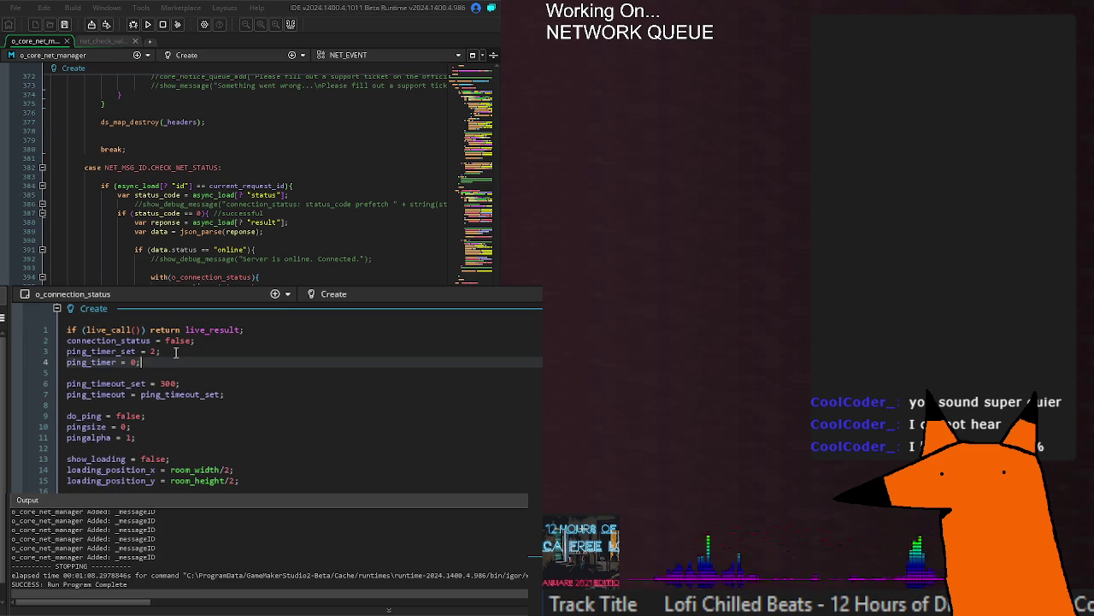
Step: Finish the line as 'ping_timer = ping_timer_set;' using autocomplete
text(ping)
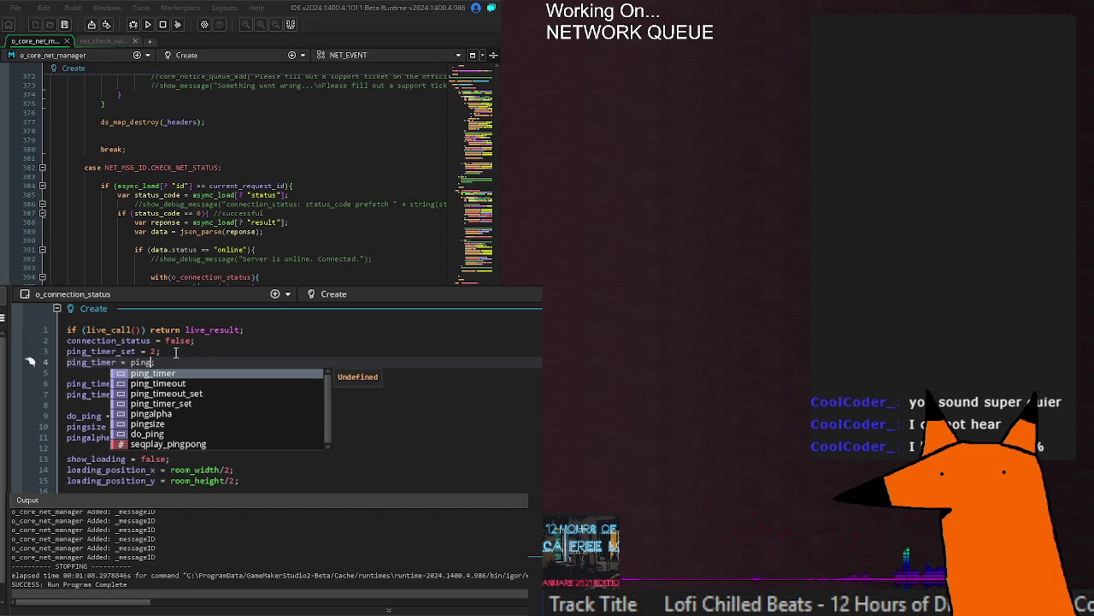
key(Down)
key(Down)
key(Down)
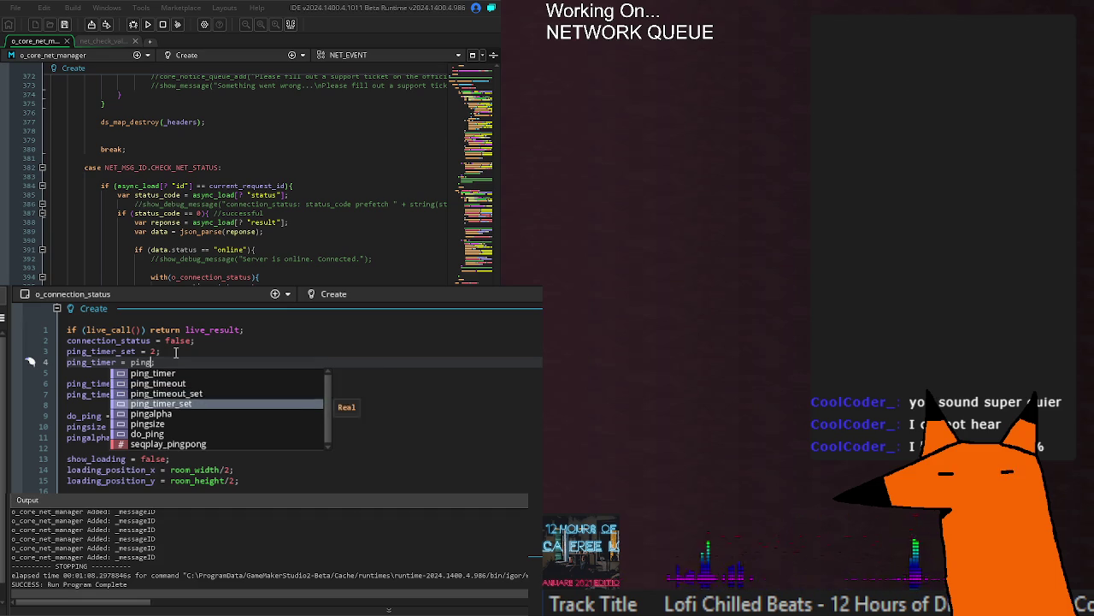
key(Return)
text(;)
key(ctrl+Tab)
scroll(282, 394, up, 3)
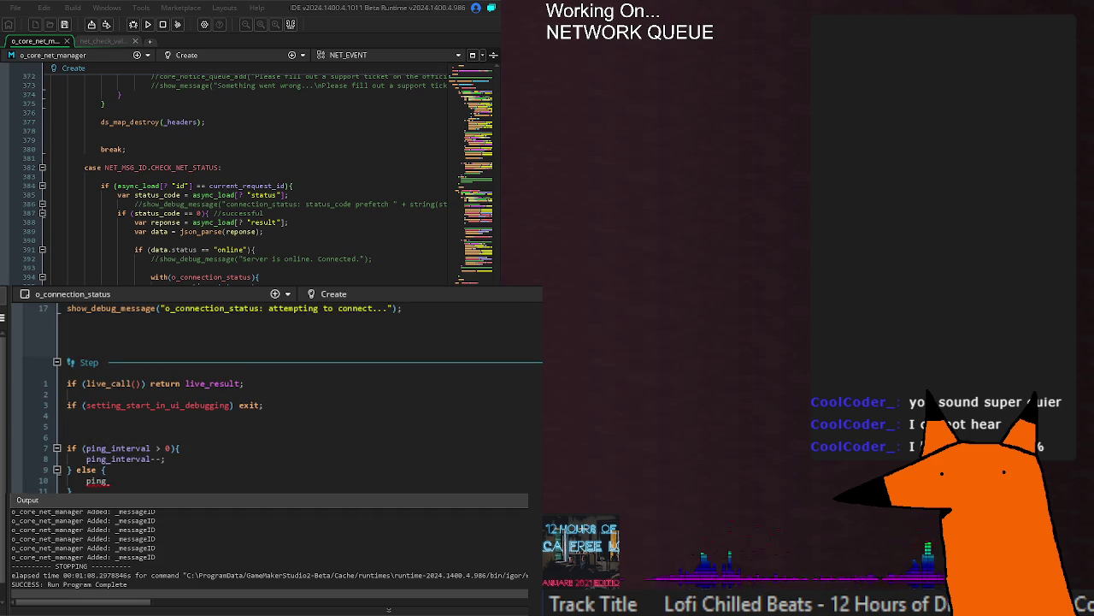
Step: Replace ping_interval with ping_timer on Step lines 7–8 and make line 10 'ping_timer = ping_timer_set;'
double_click(135, 449)
text(ping_timer)
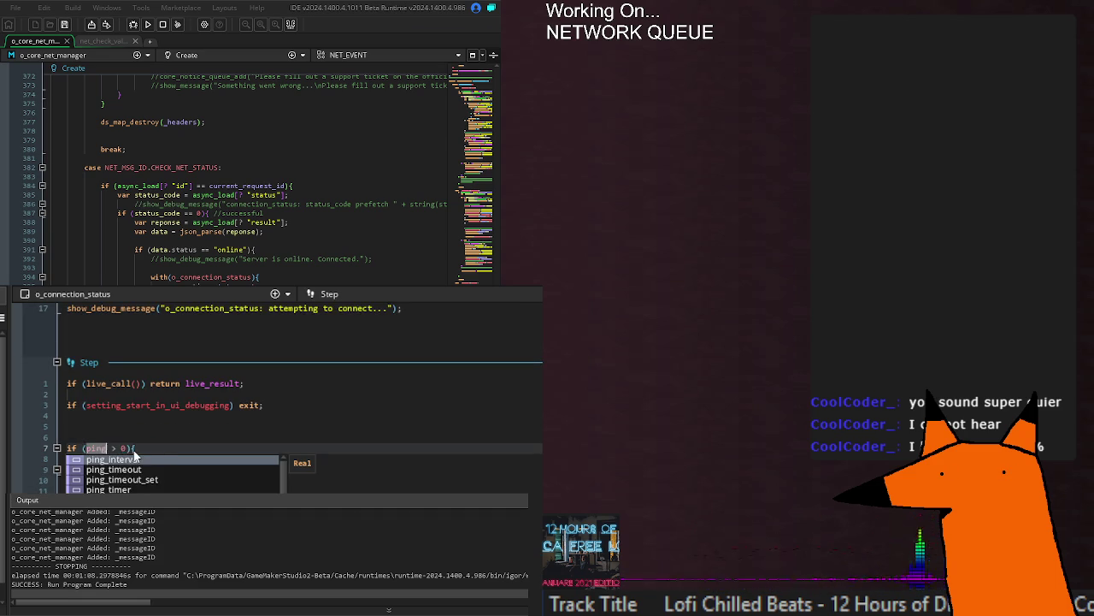
key(Escape)
double_click(133, 458)
text(ping_timer)
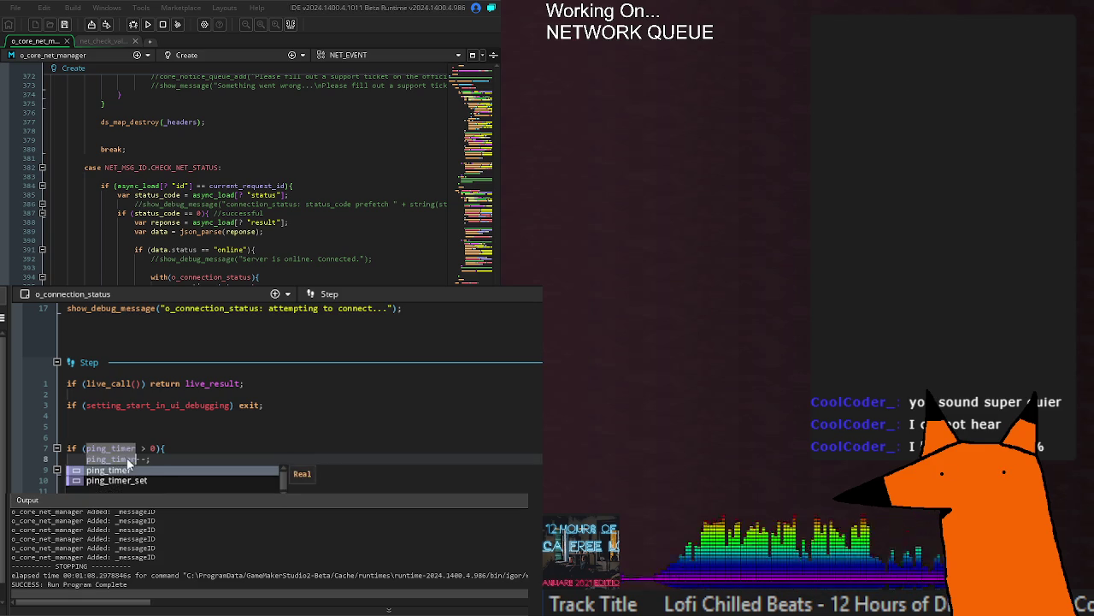
key(Escape)
double_click(96, 480)
text(ping_)
text(pi)
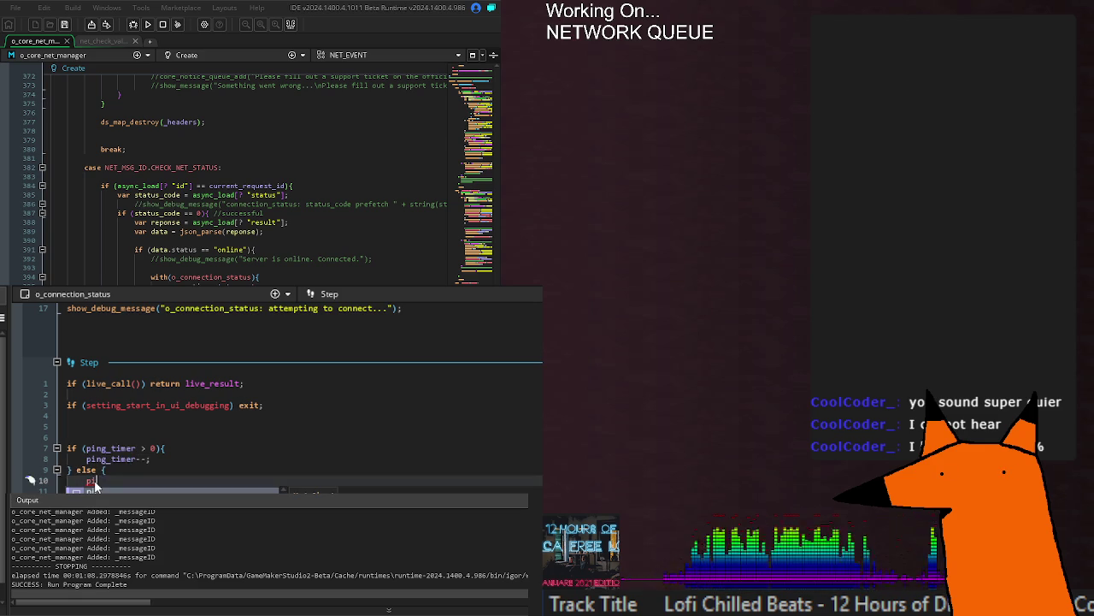
text(timer = ping_t)
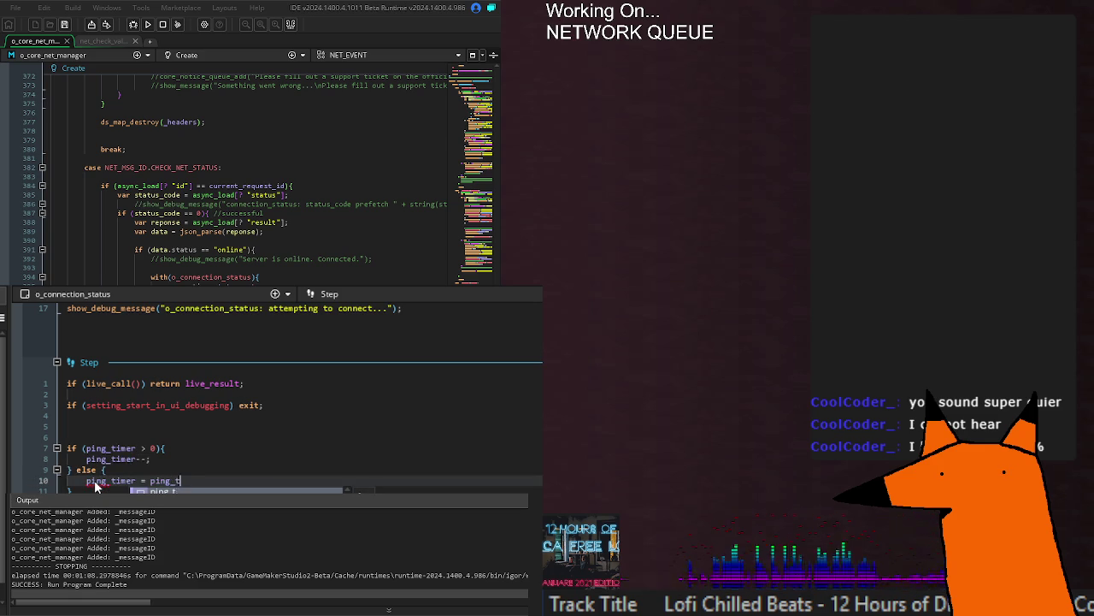
text(imer_set;)
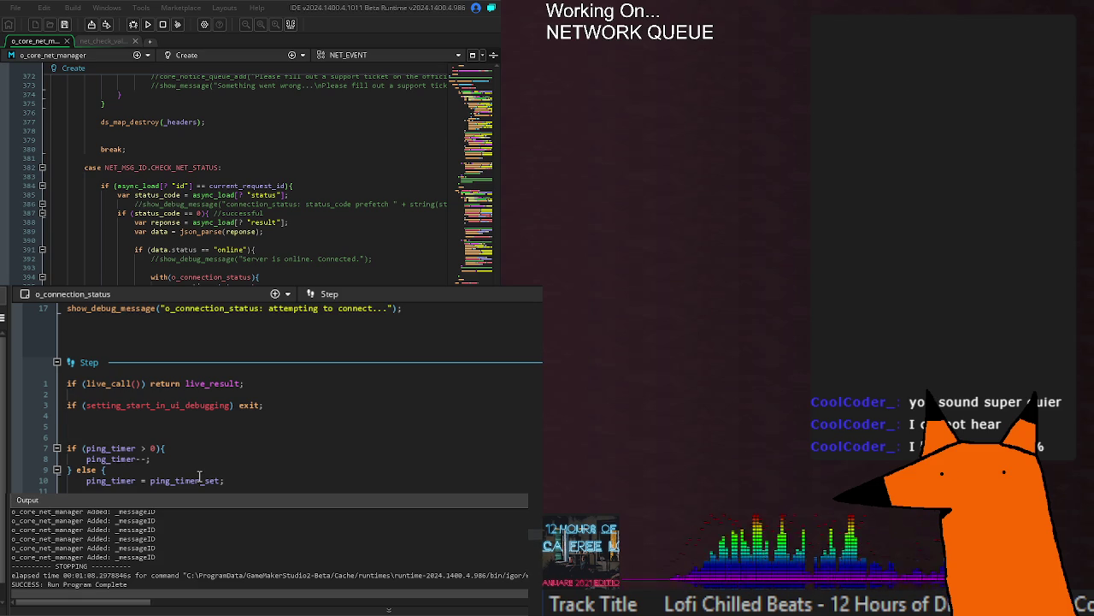
scroll(199, 476, up, 5)
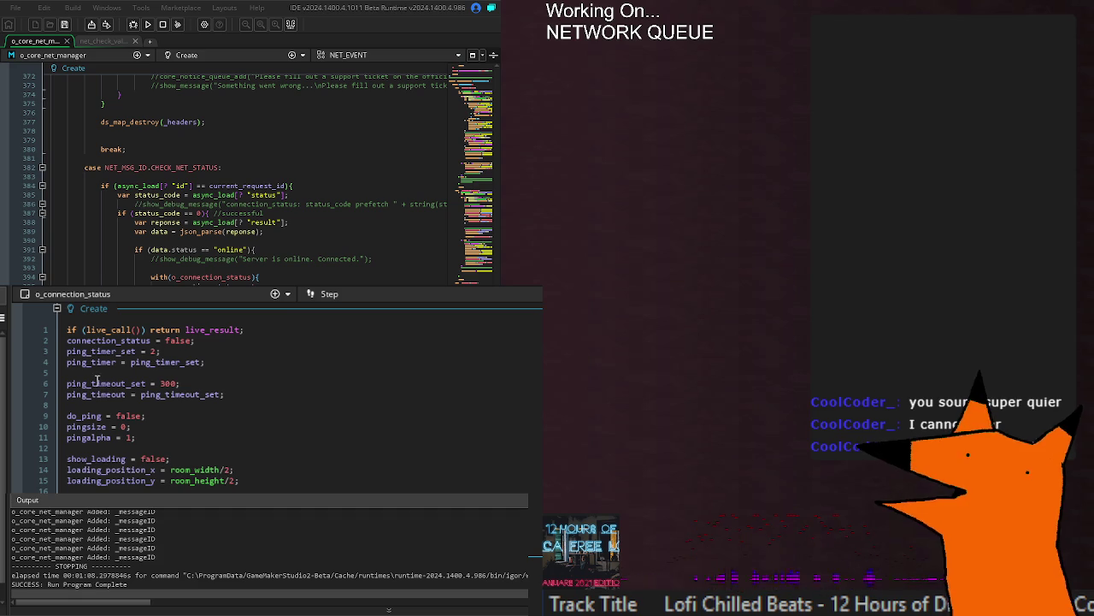
Step: Rename ping_timeout_set and ping_timeout on lines 6–7 to connection_timeout_set and connection_timeout
drag(100, 395, 52, 382)
click(52, 381)
text(connect)
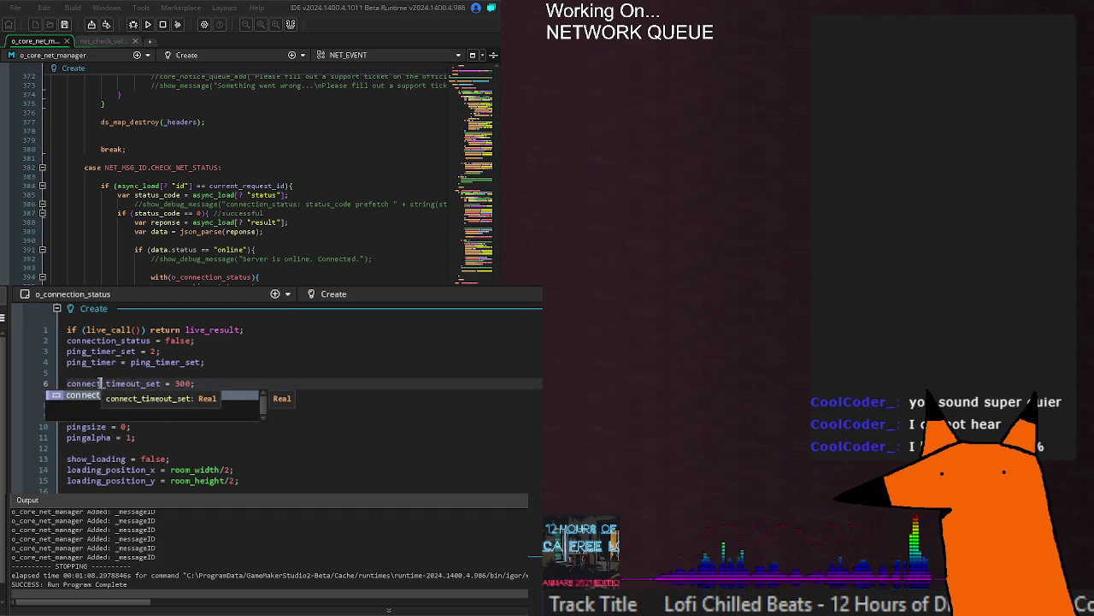
text(ion)
key(Escape)
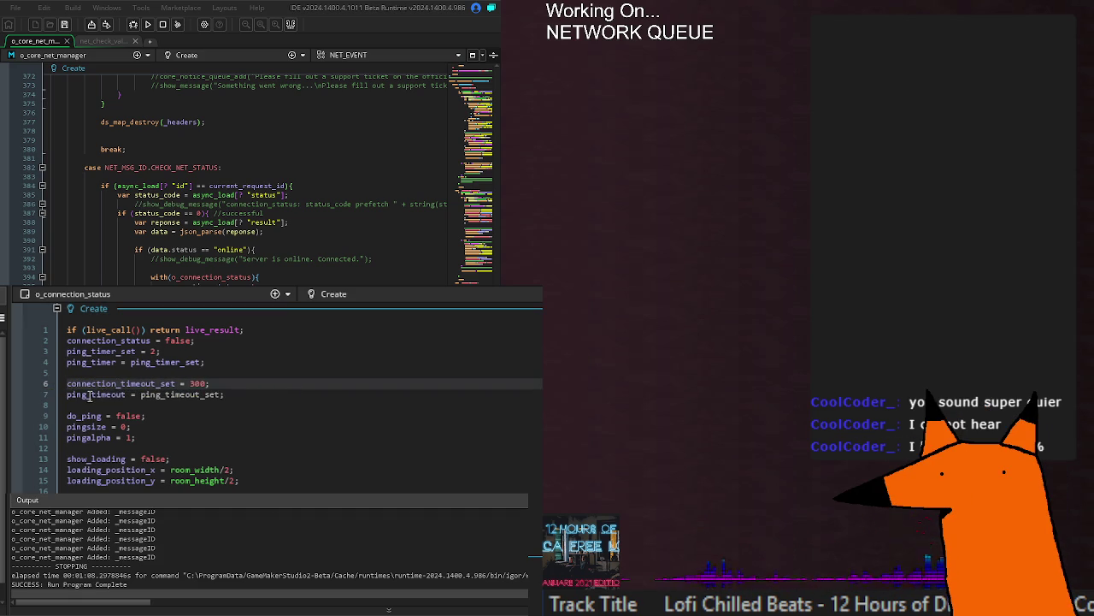
drag(90, 395, 53, 395)
text(connection)
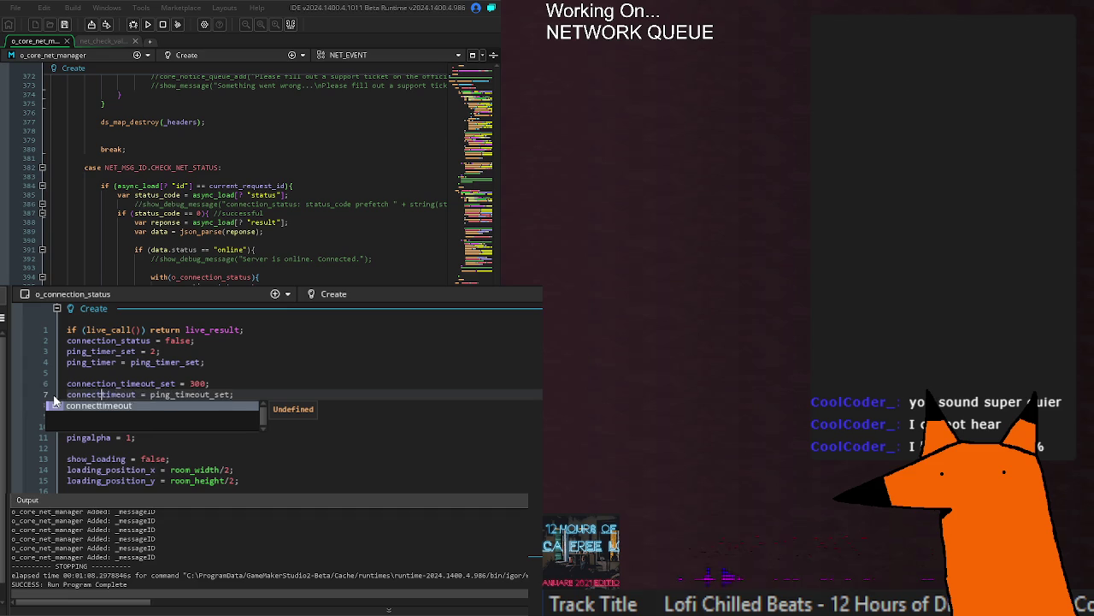
key(Escape)
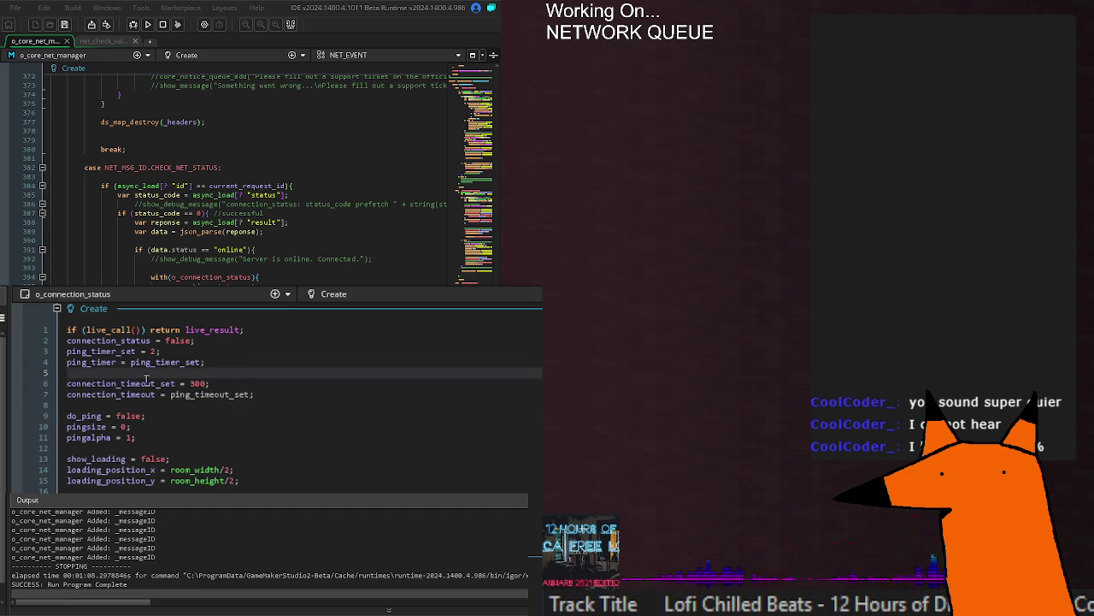
double_click(120, 383)
key(ctrl+c)
double_click(222, 394)
key(ctrl+v)
scroll(263, 399, down, 10)
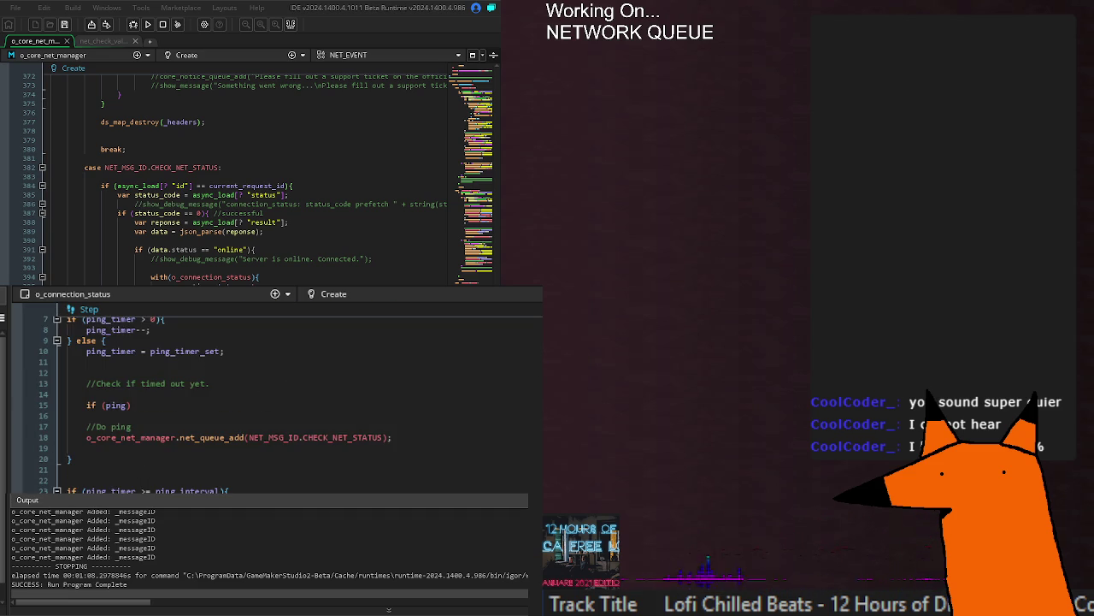
Step: Change the line 15 check to 'connection_timeout > 0){' with connection_timeout-- inside and an else branch
scroll(206, 468, up, 2)
double_click(117, 469)
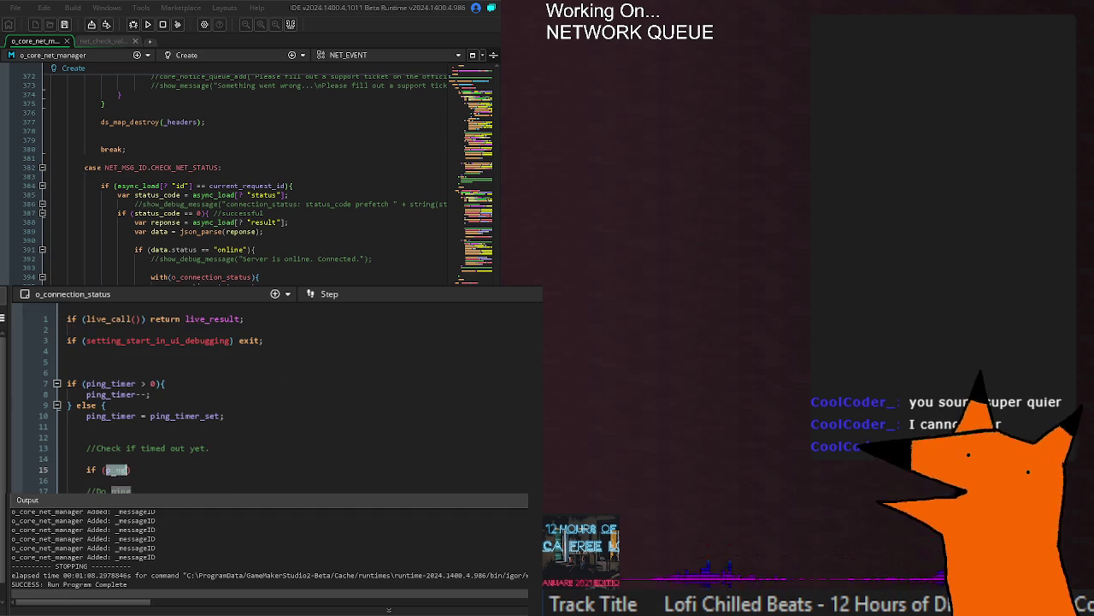
text(connection_timeout)
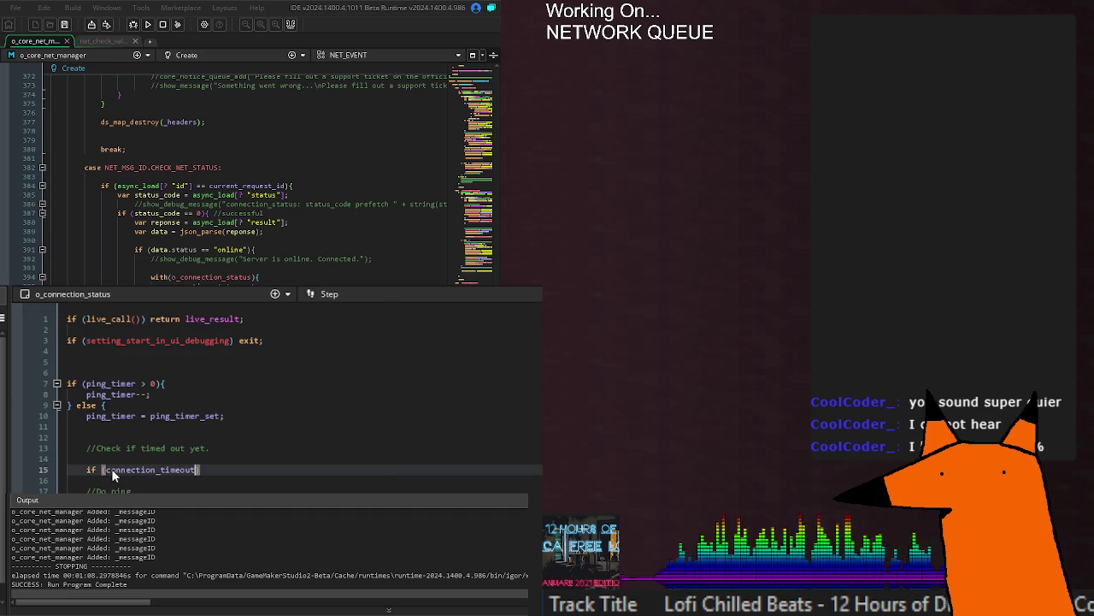
text( > 0))
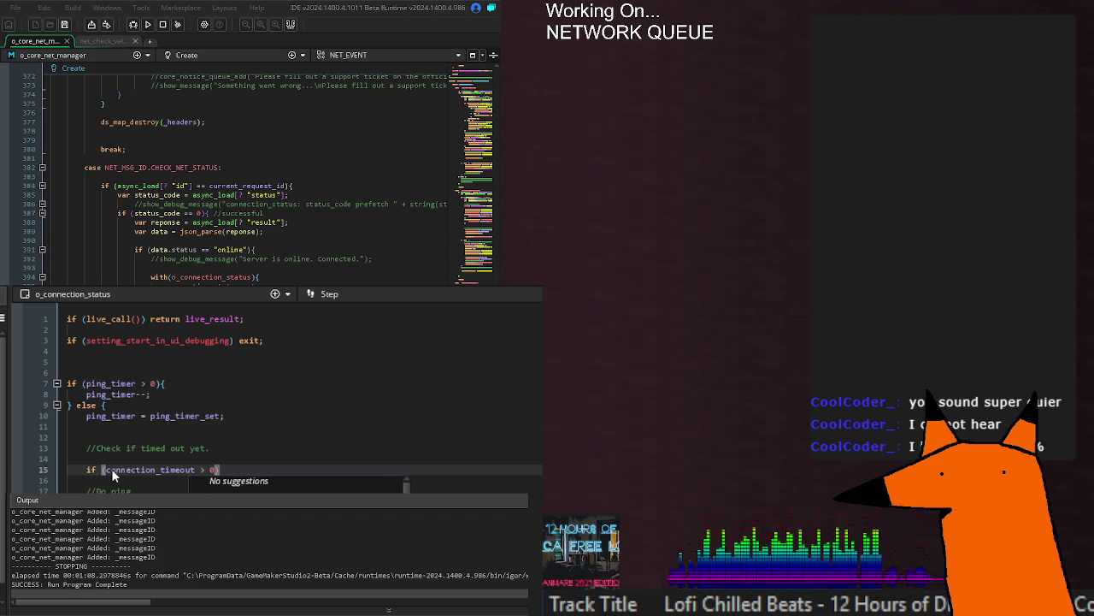
text({)
key(Return)
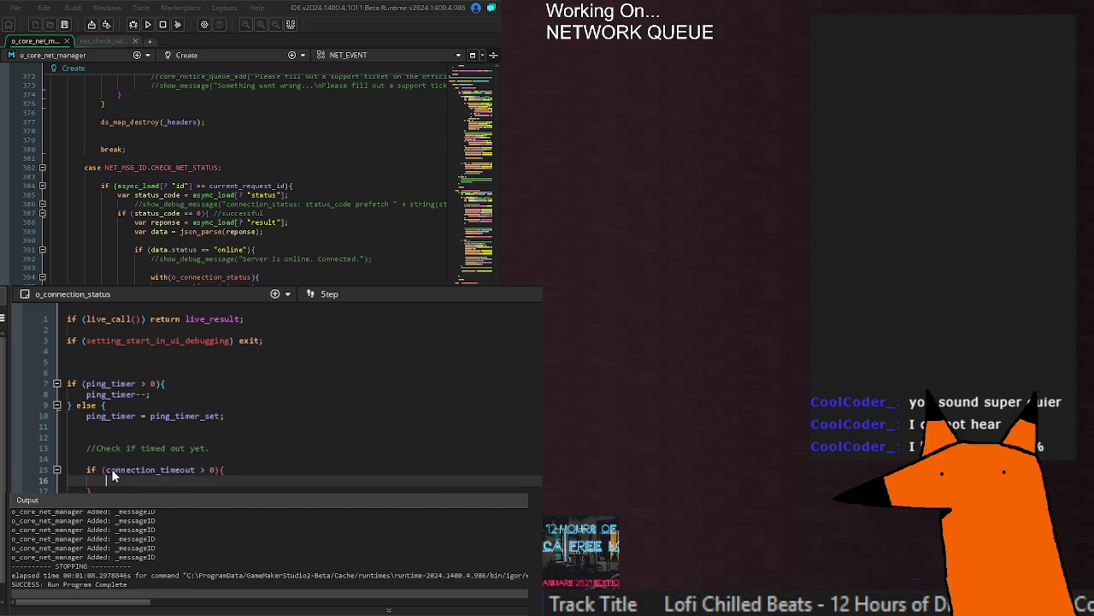
text(connection_timeout--)
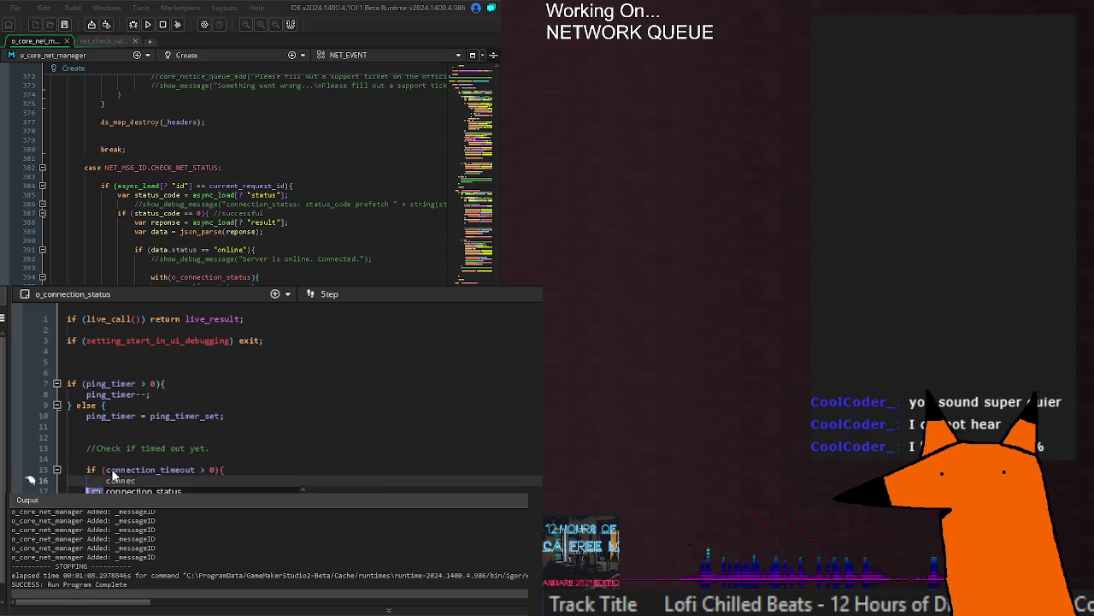
key(Down)
text(e)
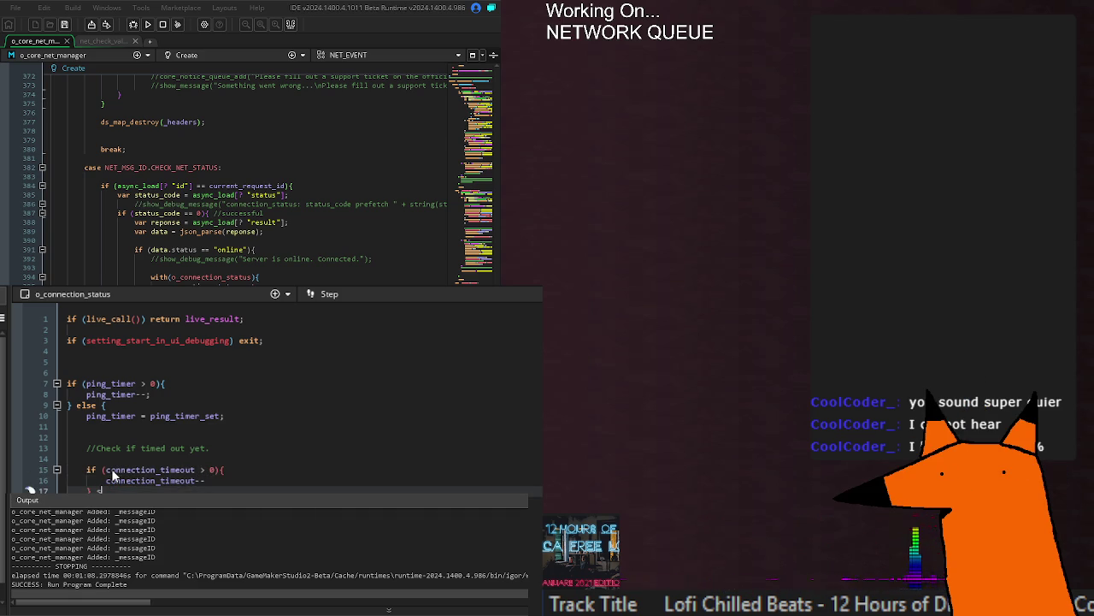
text(lse {)
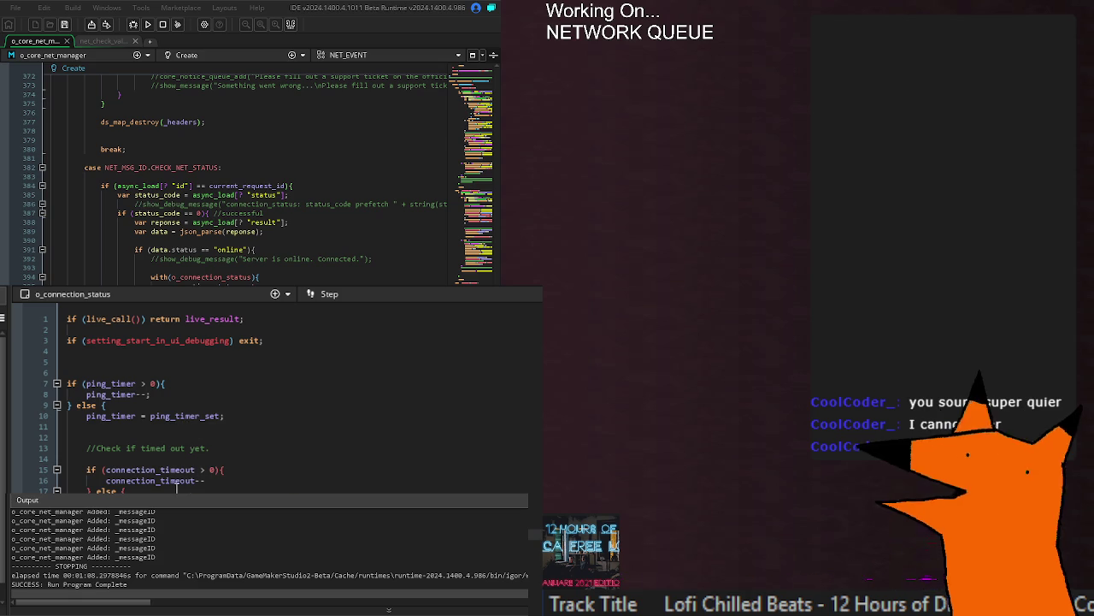
Step: Add the missing ';' after connection_timeout-- and a '{' at the end of line 15
click(227, 484)
text(;)
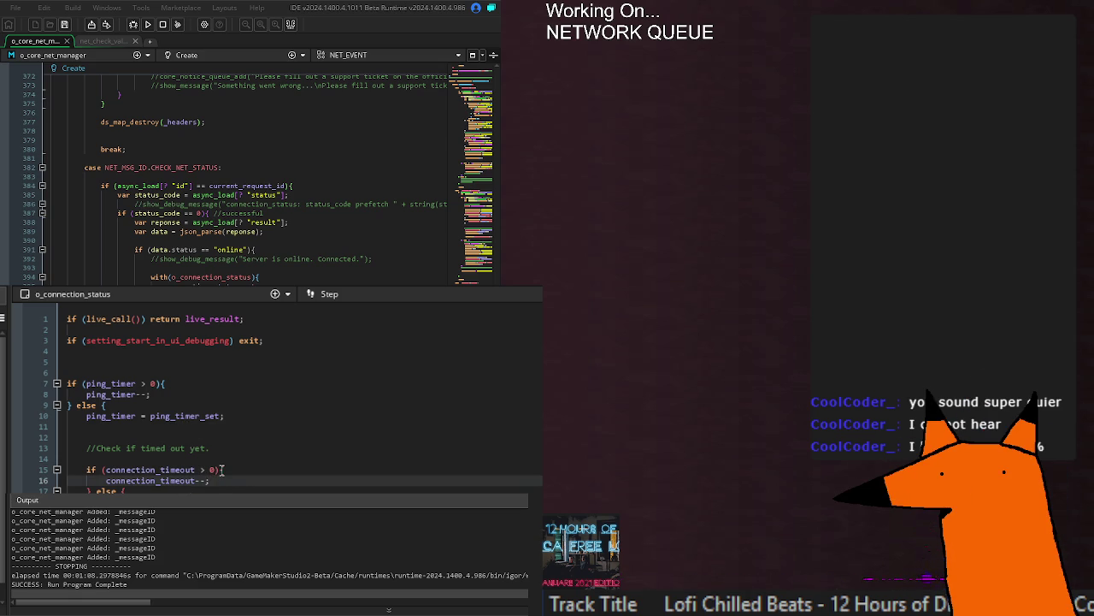
click(220, 470)
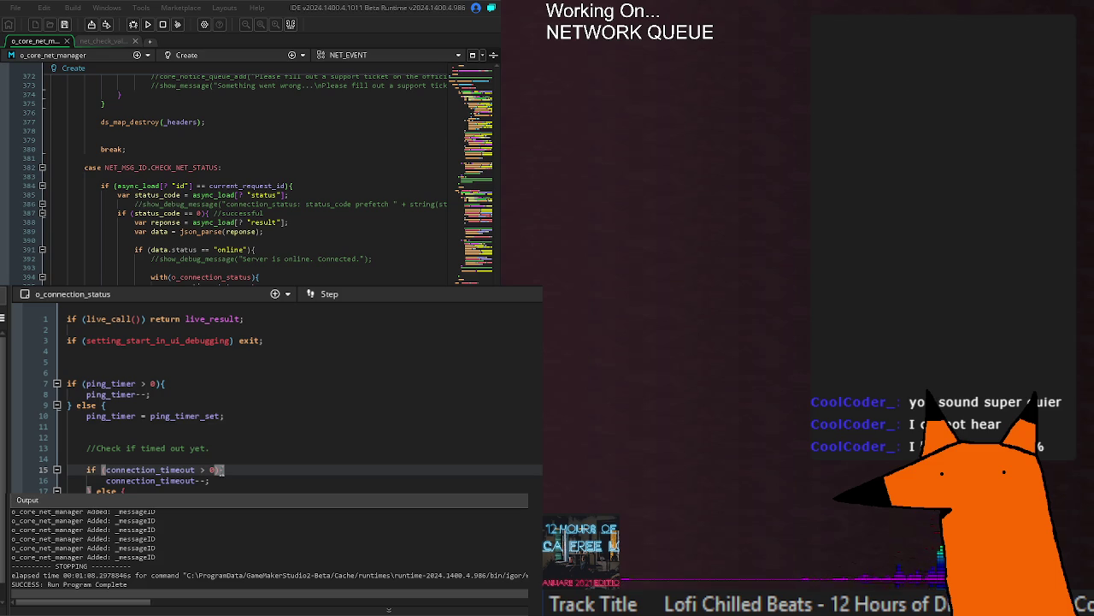
text({)
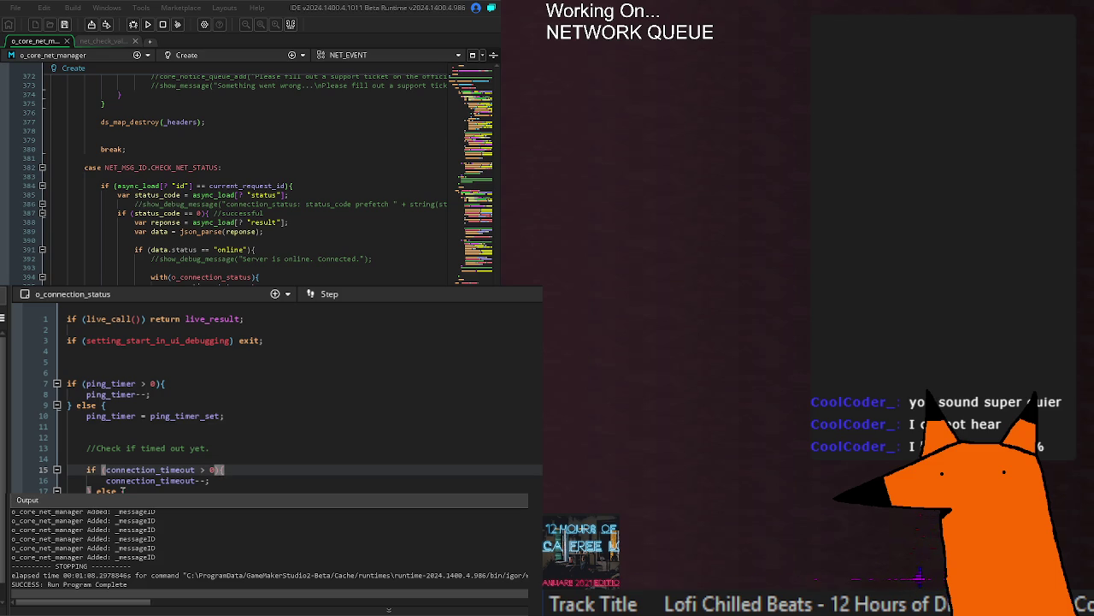
key(Down)
key(Down)
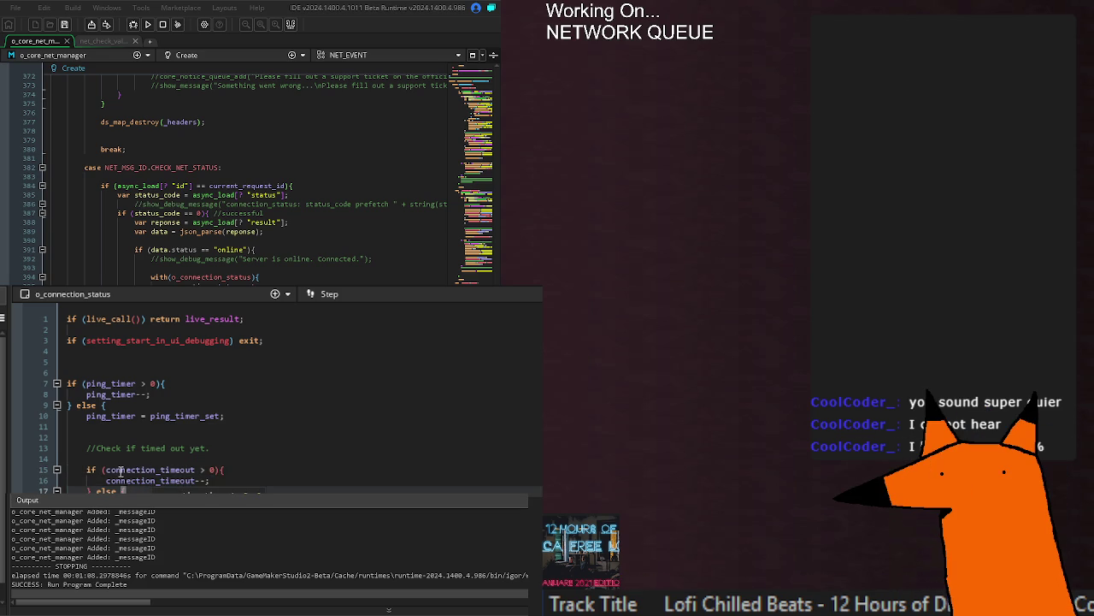
double_click(137, 470)
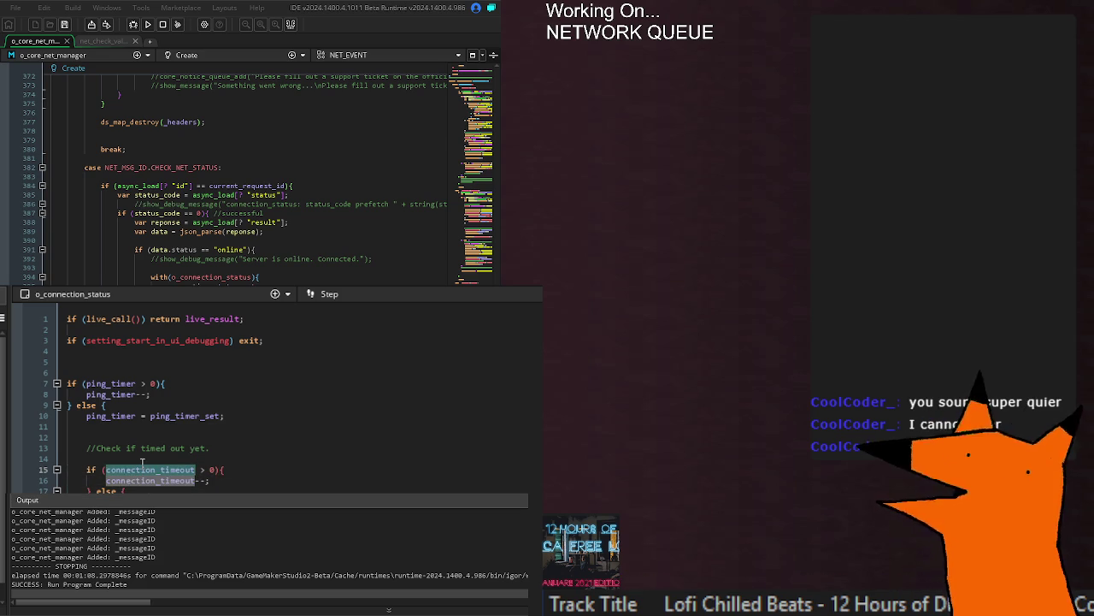
click(279, 469)
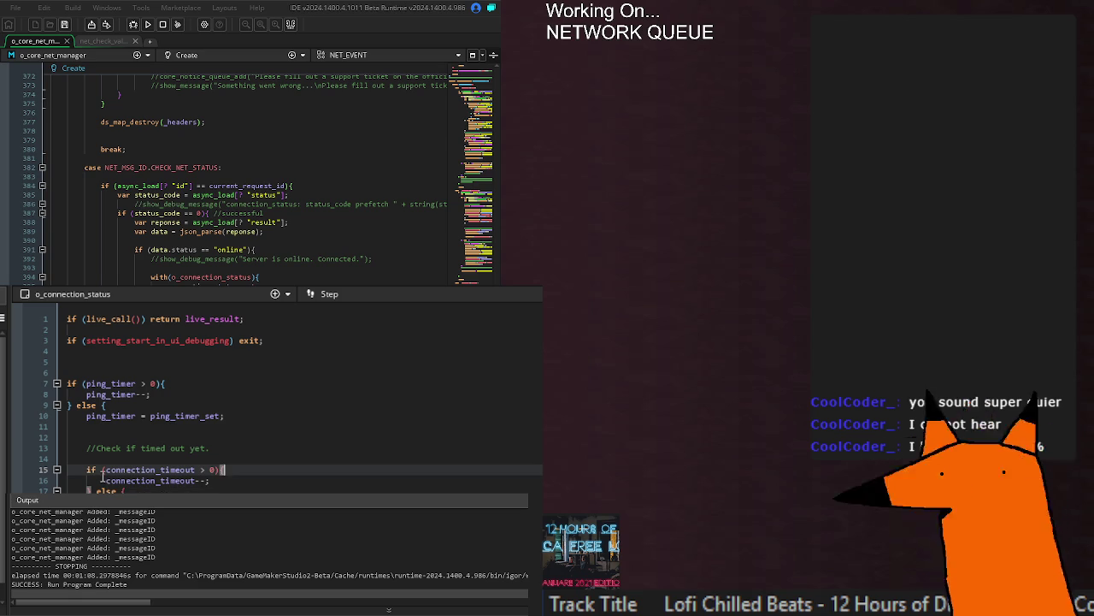
Step: Write 'connection_timeout--;' on line 6 and add an empty line after it
drag(106, 480, 210, 481)
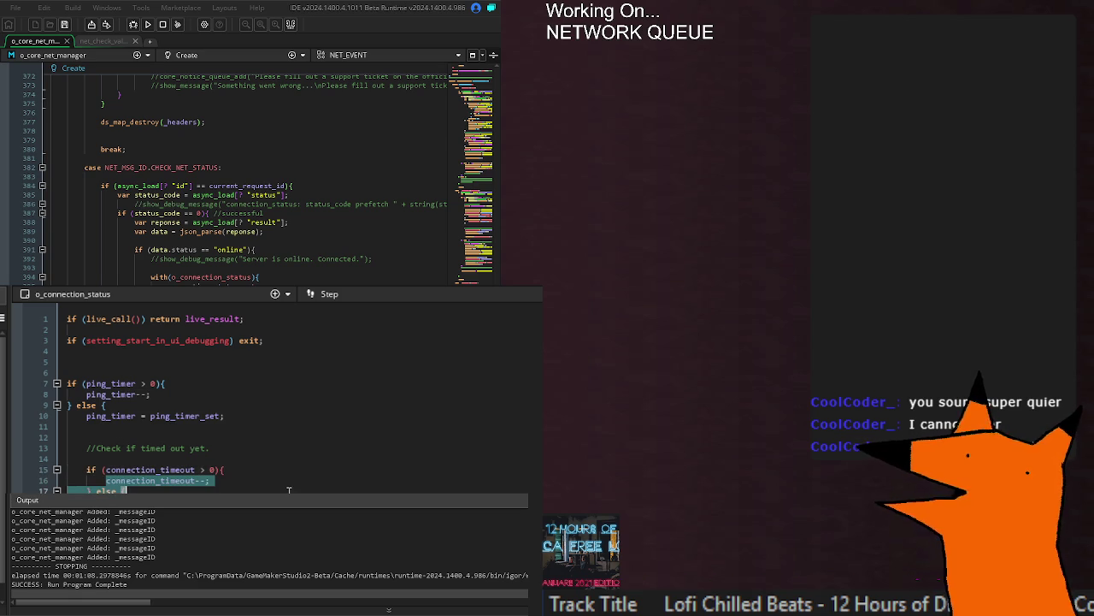
click(200, 373)
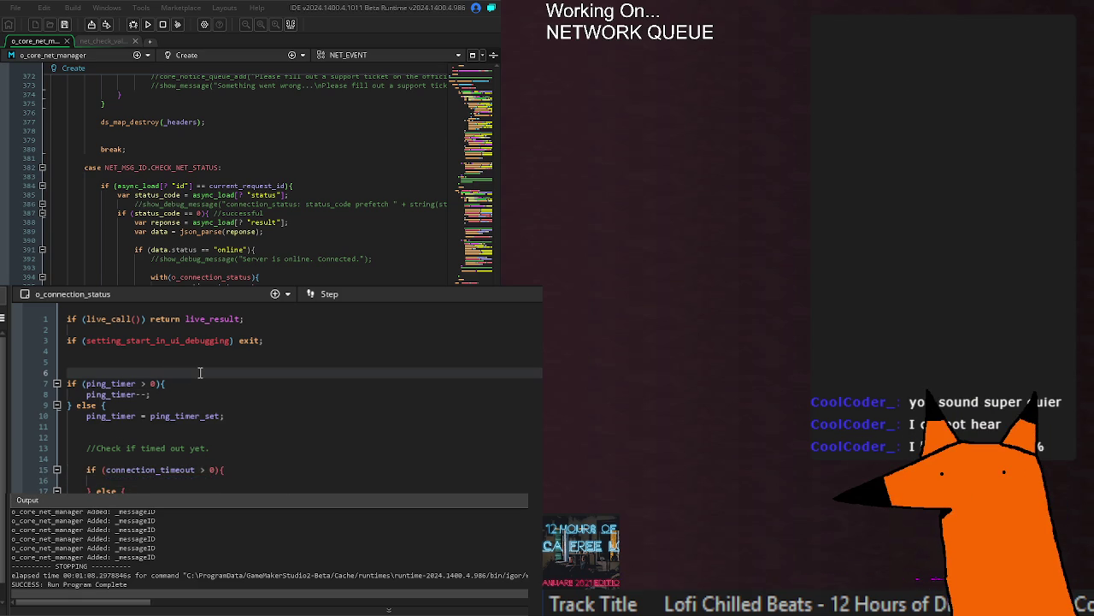
text(connection_timeout--;)
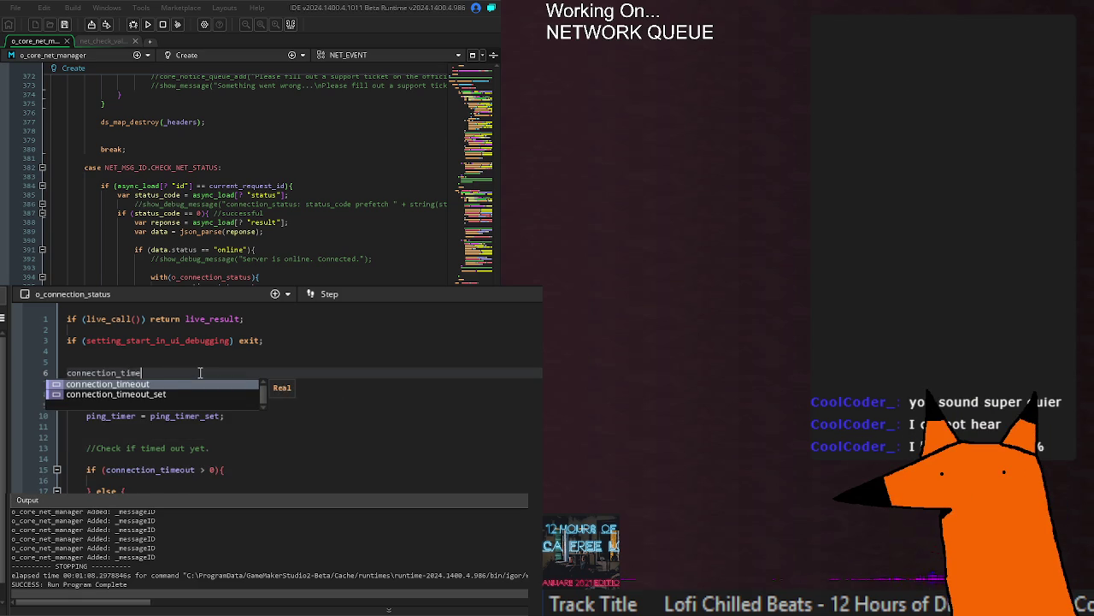
text(-;)
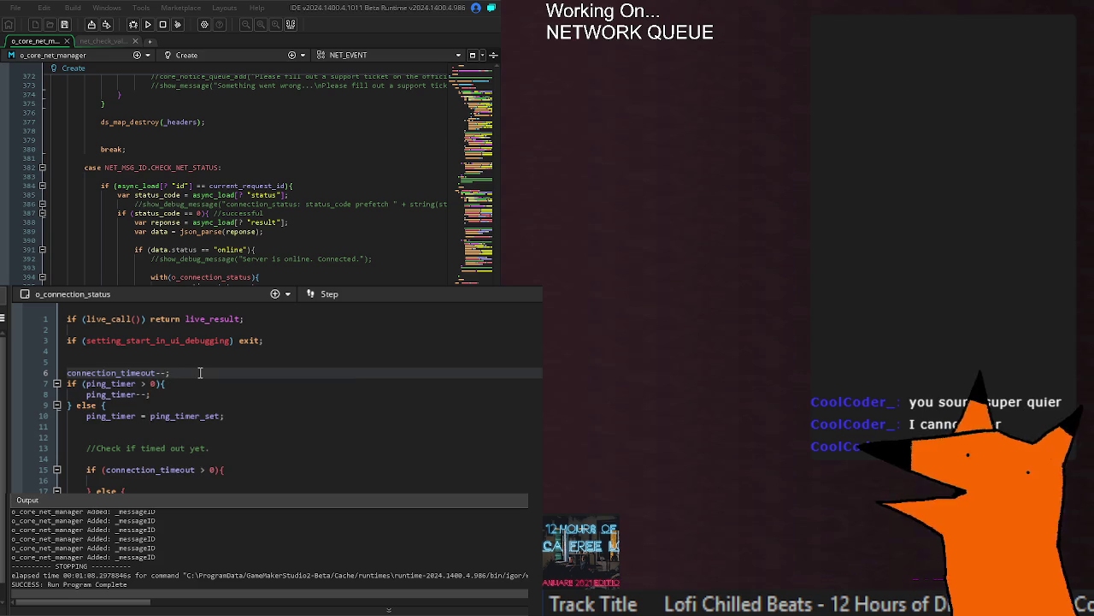
key(Return)
Step: Place the caret on a new line inside the connection_timeout > 0 branch
click(251, 342)
click(174, 371)
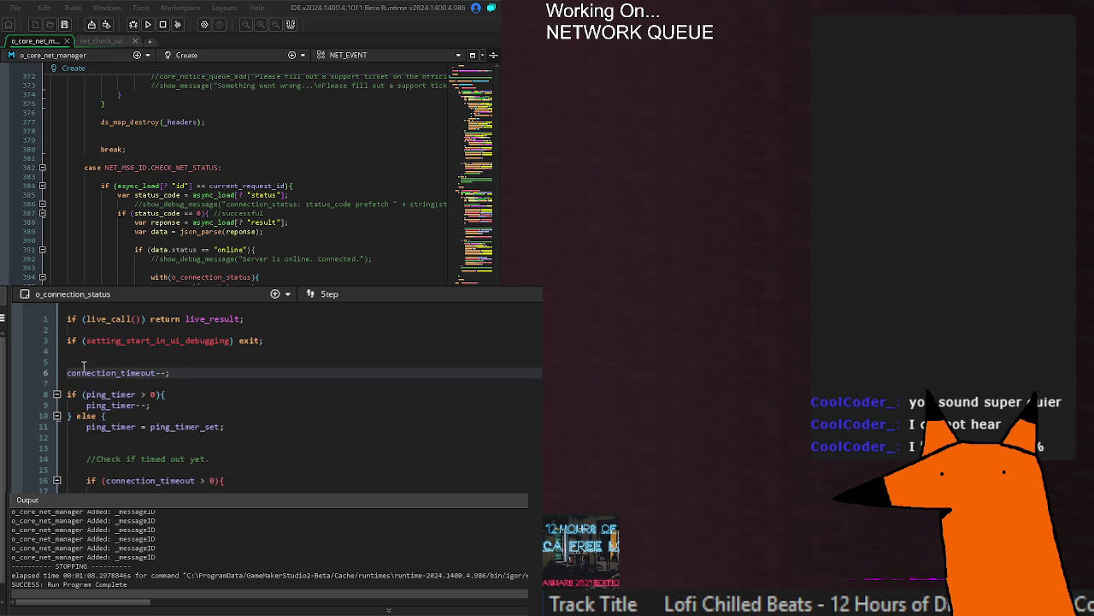
mouse_move(69, 372)
mouse_down()
mouse_move(221, 395)
mouse_move(212, 380)
mouse_up()
click(214, 376)
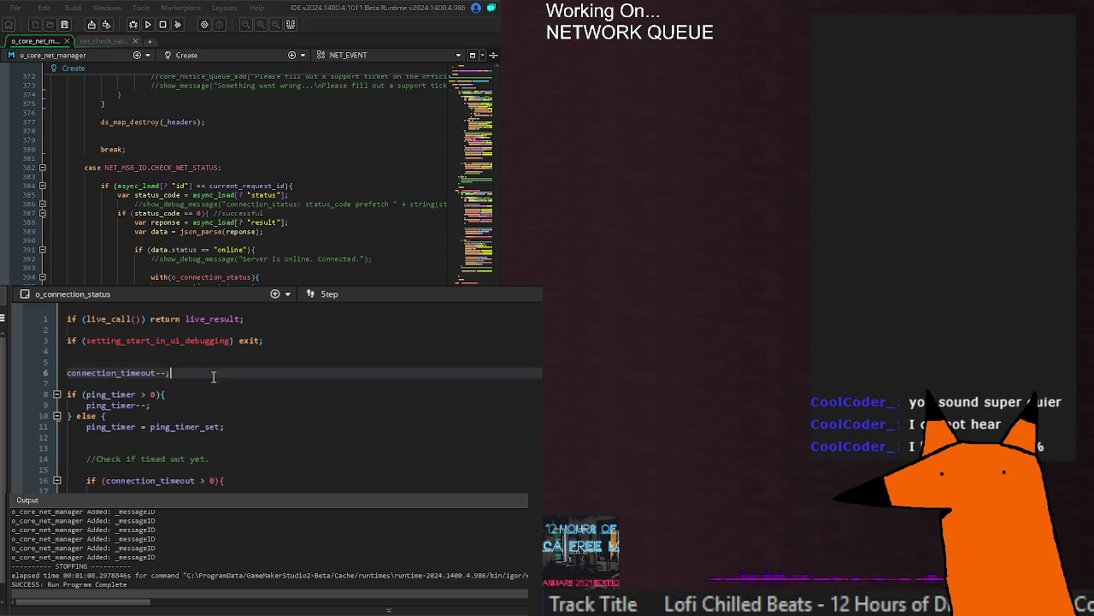
drag(84, 426, 244, 427)
click(117, 380)
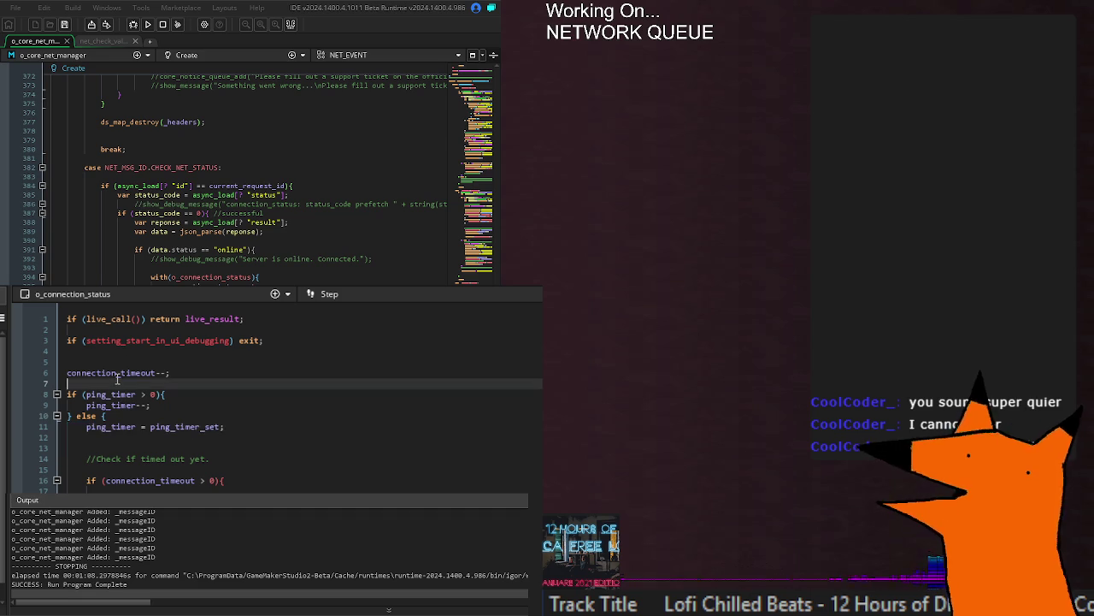
click(224, 480)
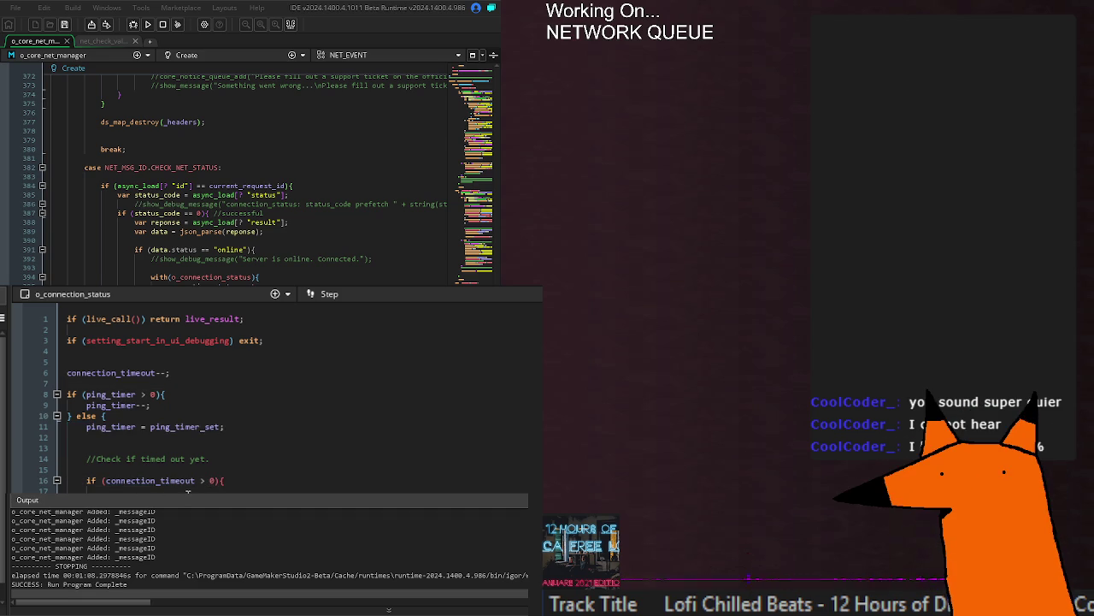
click(188, 484)
key(Down)
key(End)
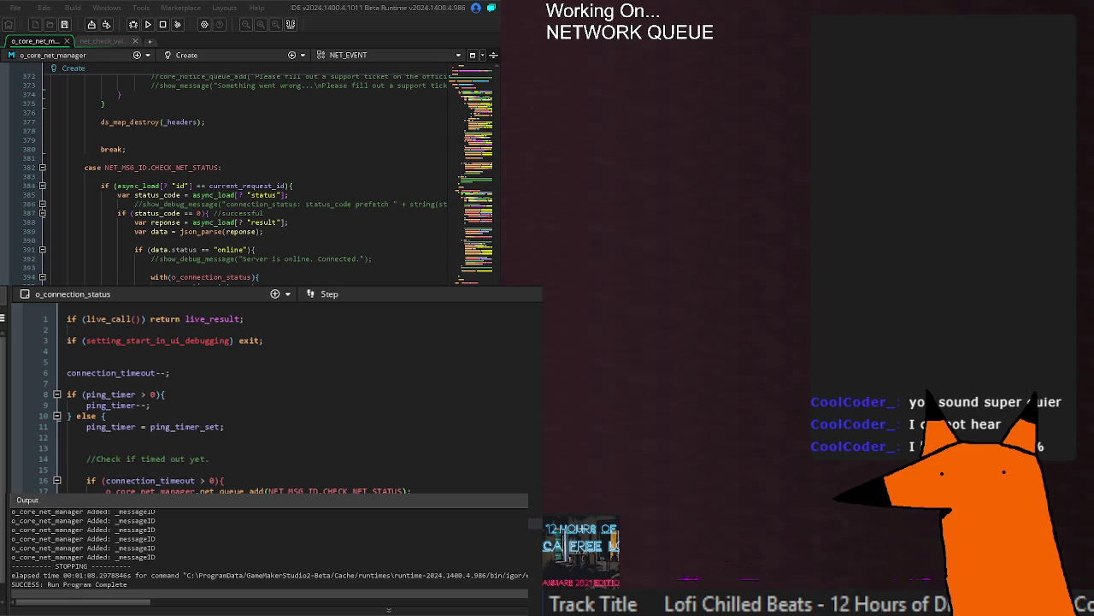
Step: Scroll down past the Step code to the object's Draw event
scroll(118, 453, down, 5)
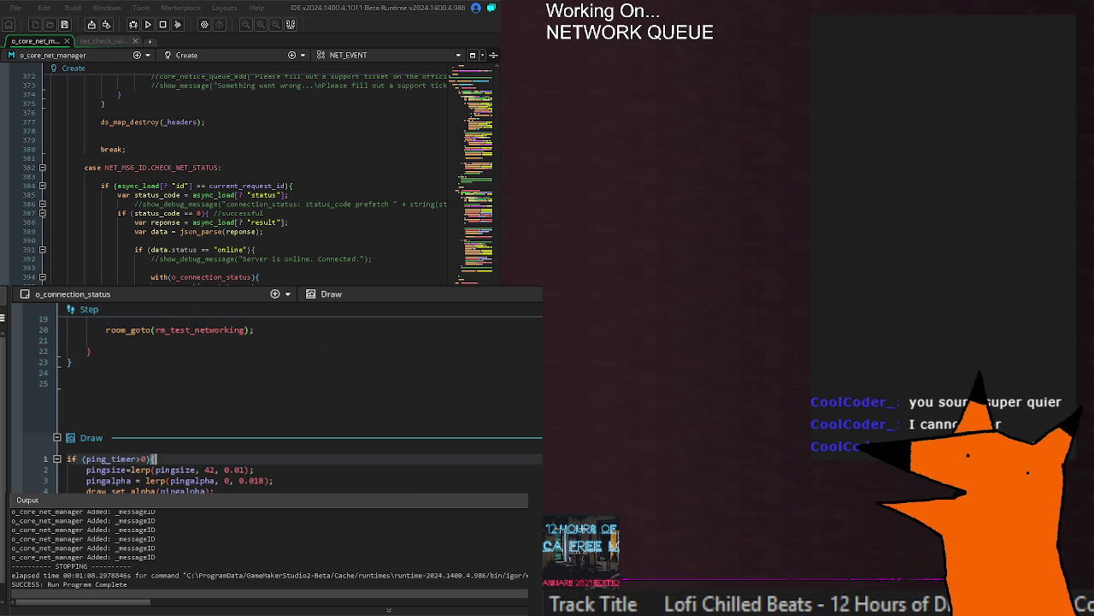
Step: Inspect the Draw event's ping_timer check, then run the game with F5 to see its compile errors
double_click(116, 462)
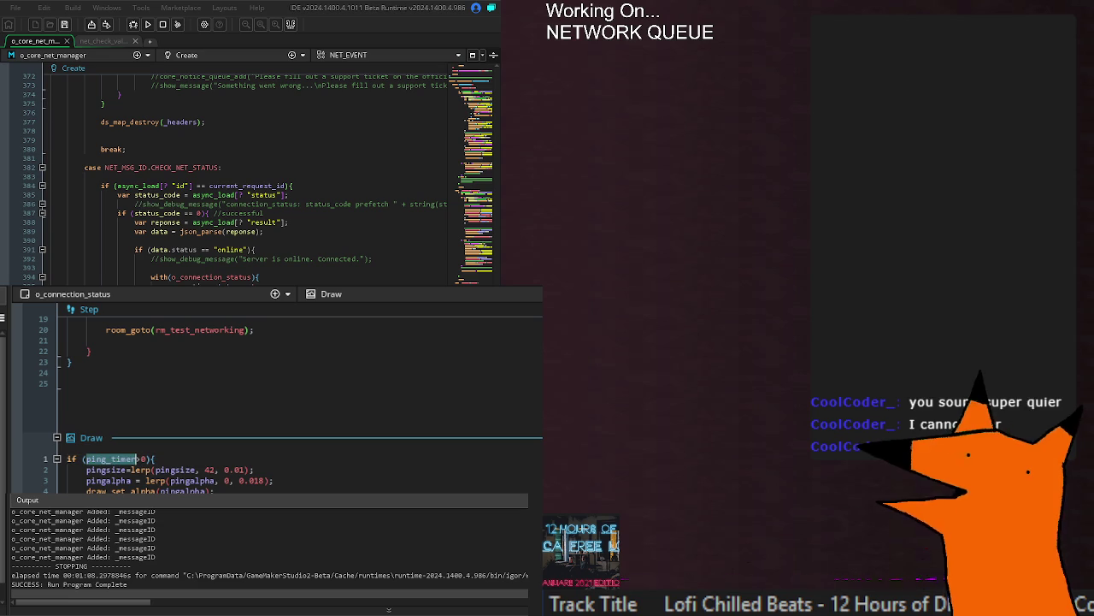
click(116, 462)
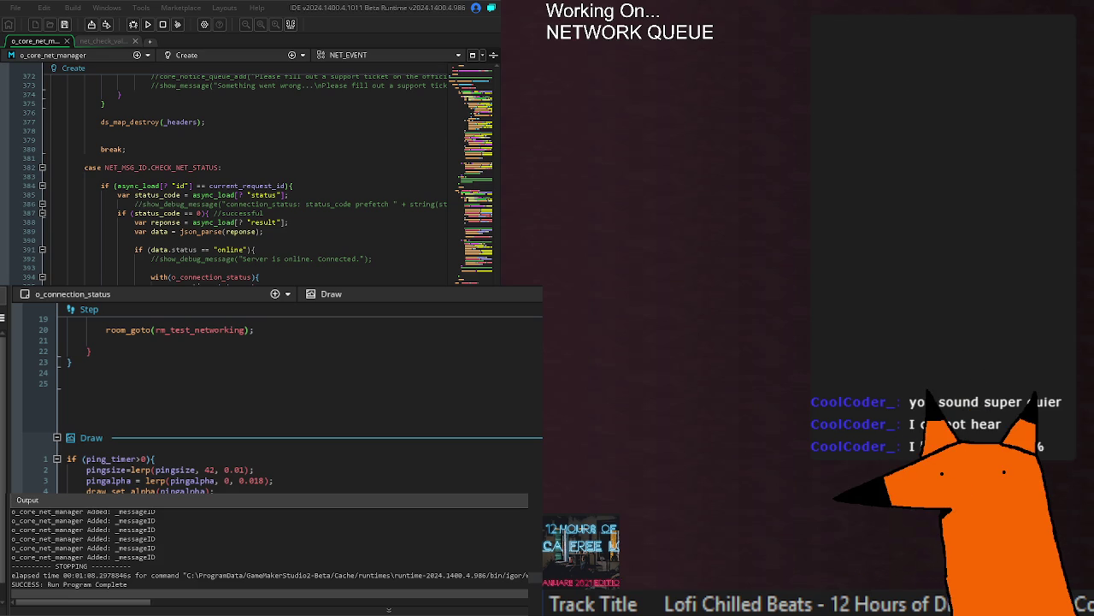
click(158, 459)
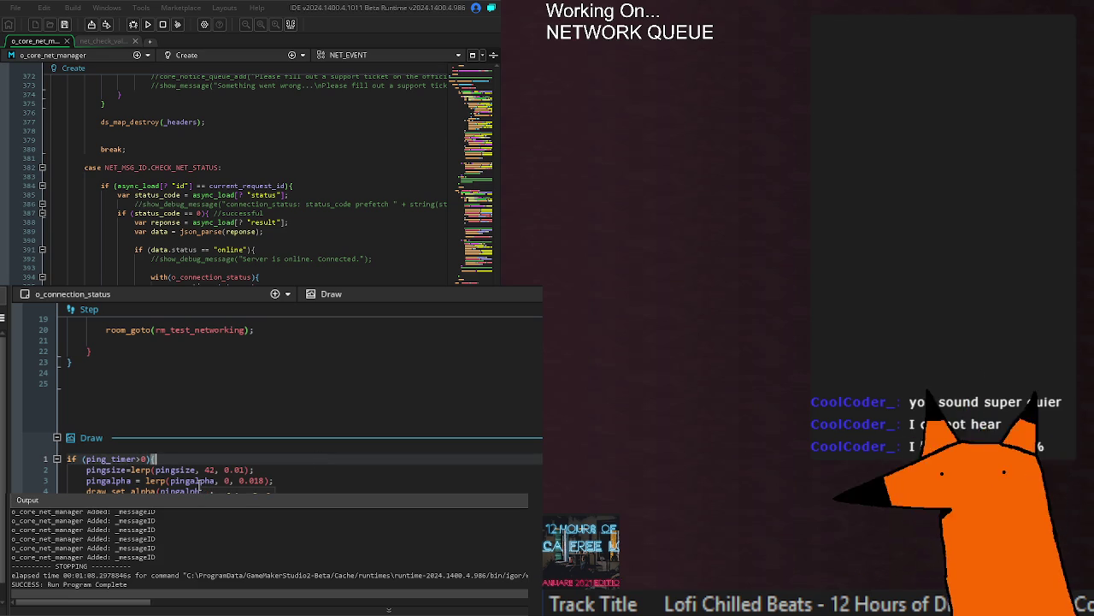
click(532, 566)
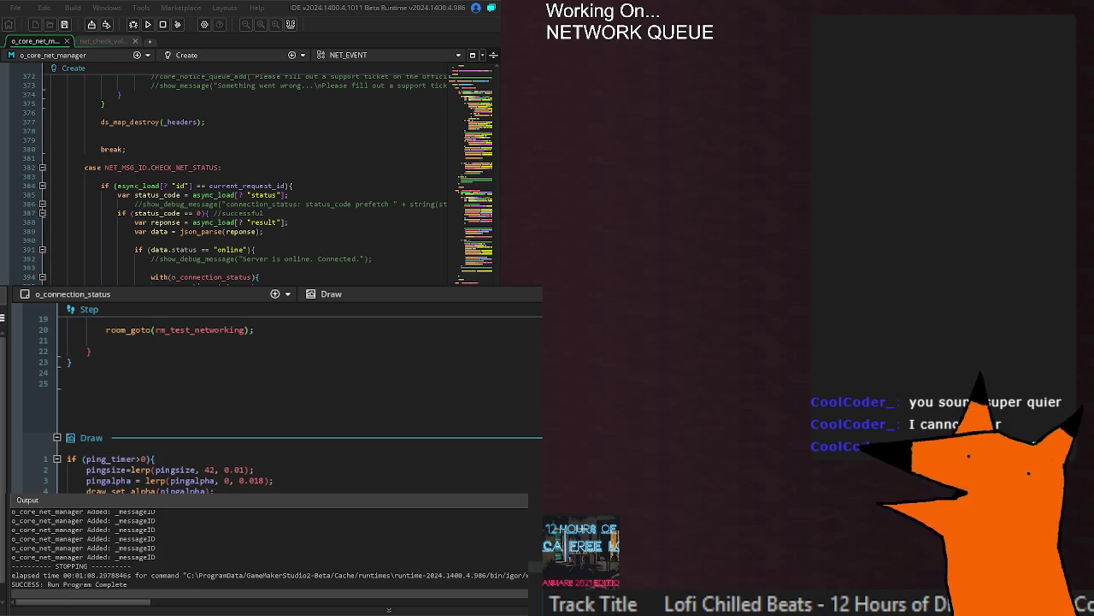
key(F5)
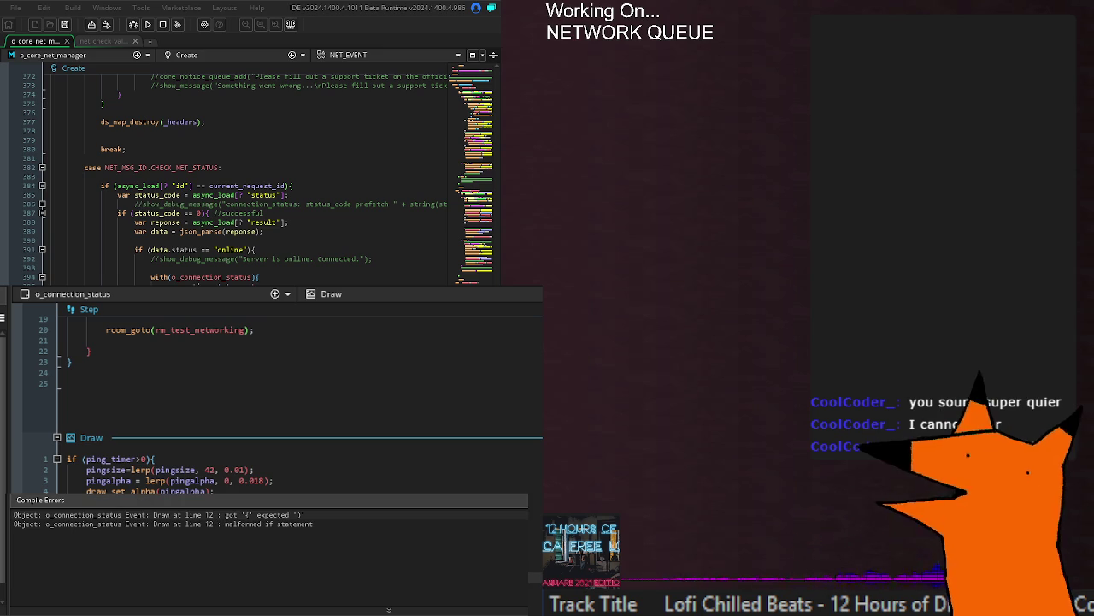
Step: Rebuild and run the game with F5 so the Connecting... sign-up screen appears
key(F5)
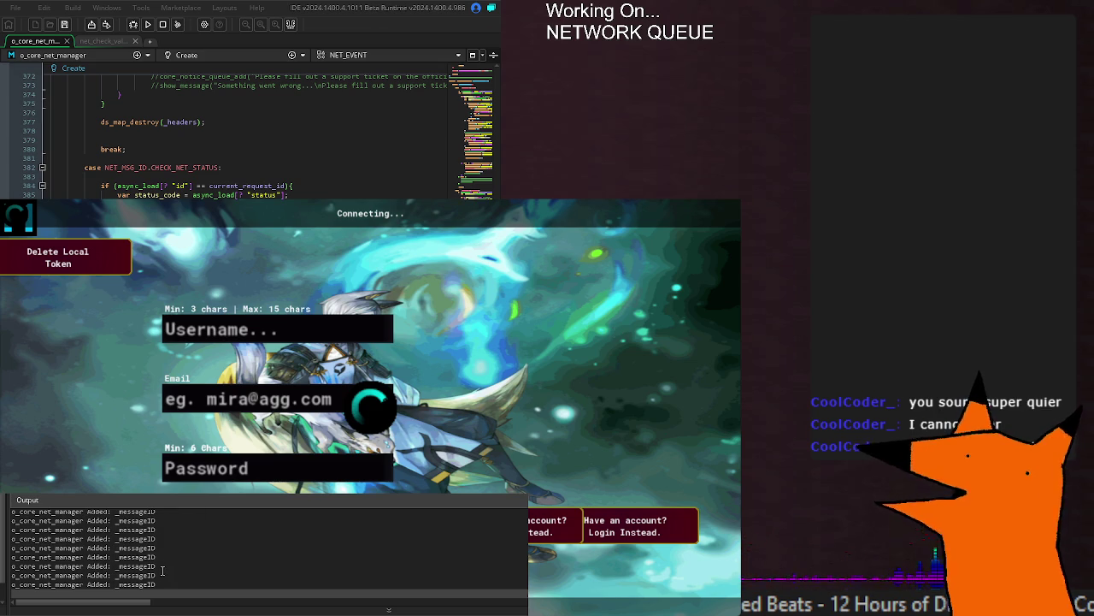
scroll(248, 133, up, 20)
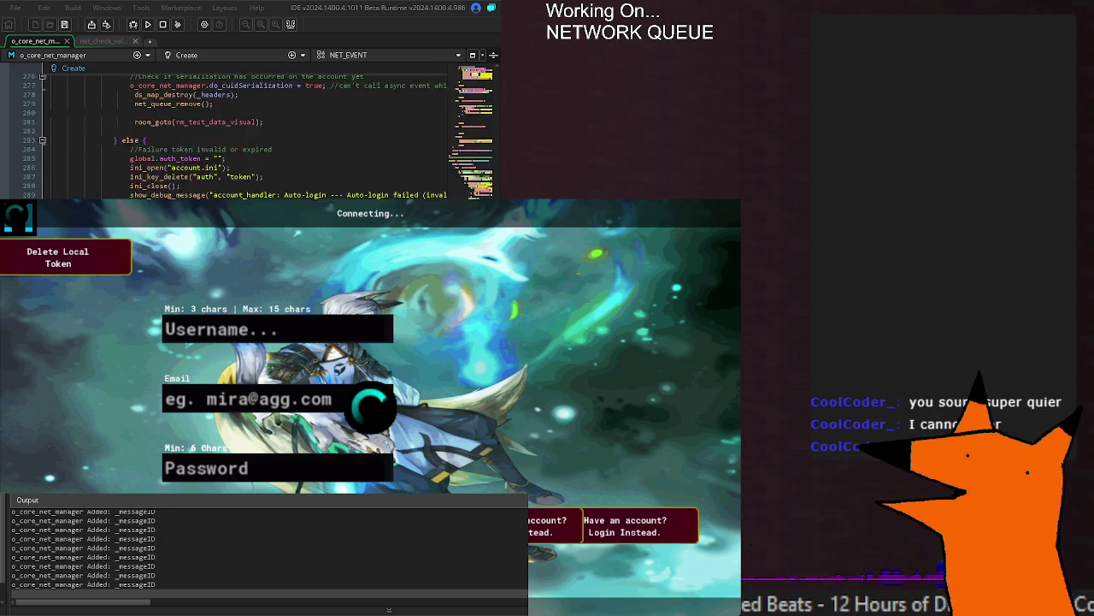
scroll(248, 133, down, 6)
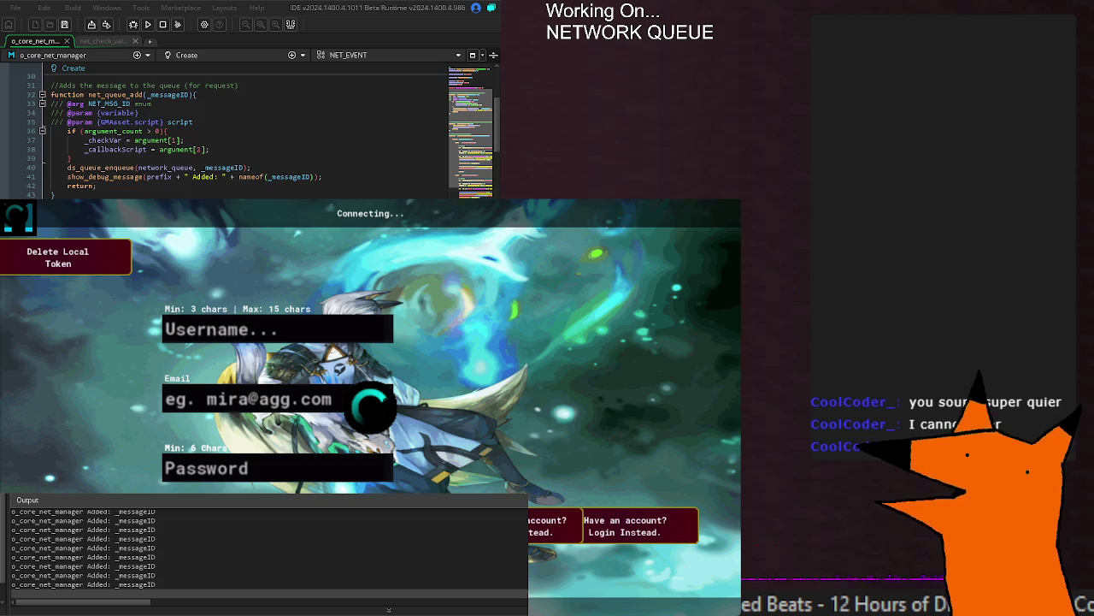
scroll(248, 133, up, 6)
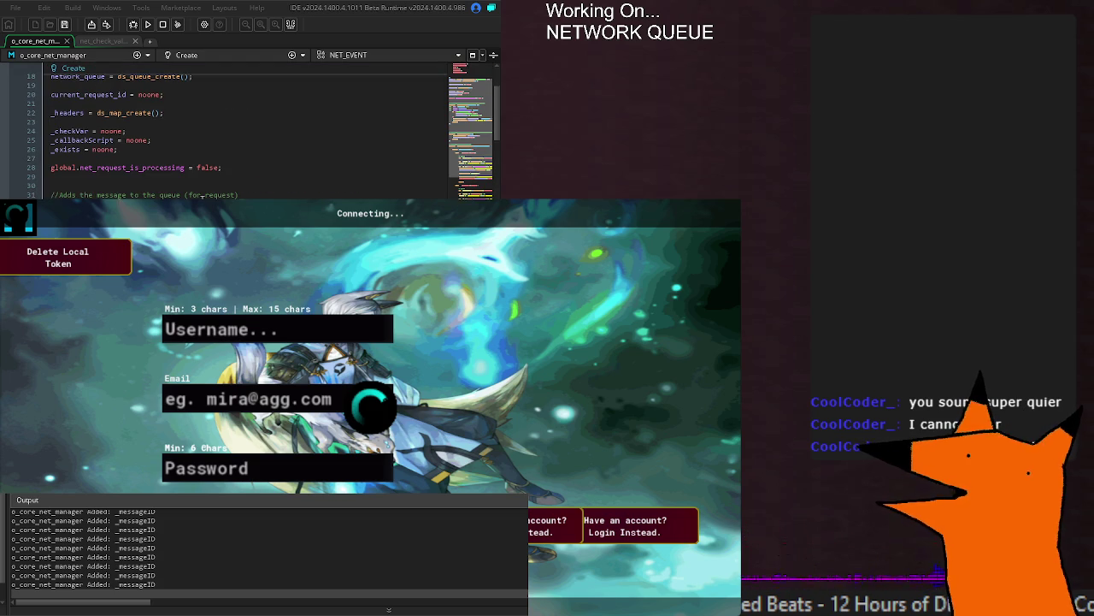
scroll(83, 131, up, 6)
scroll(83, 131, down, 4)
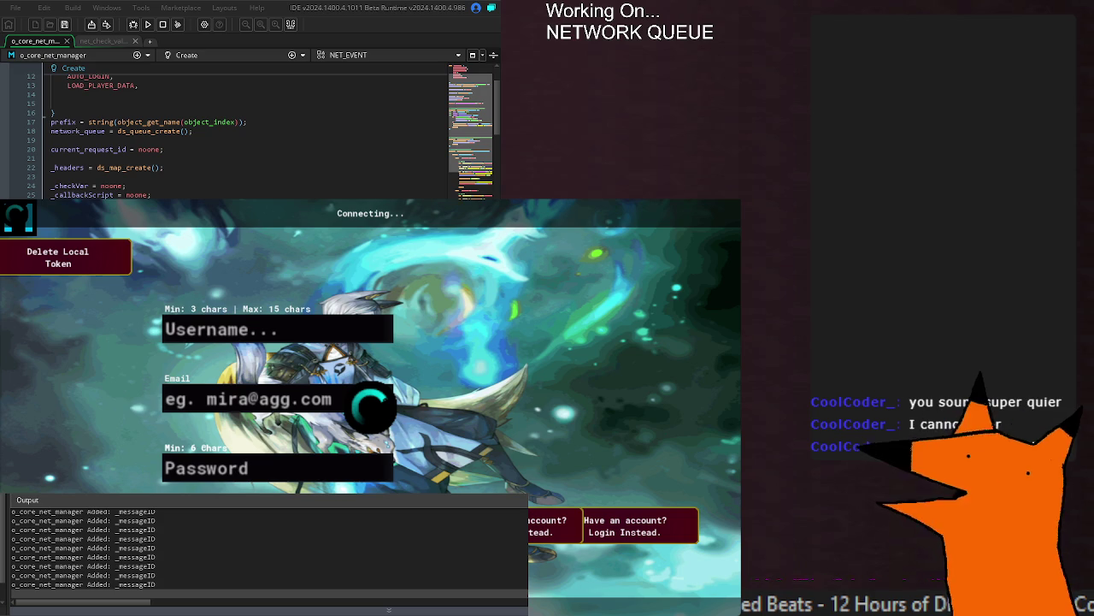
scroll(223, 195, down, 4)
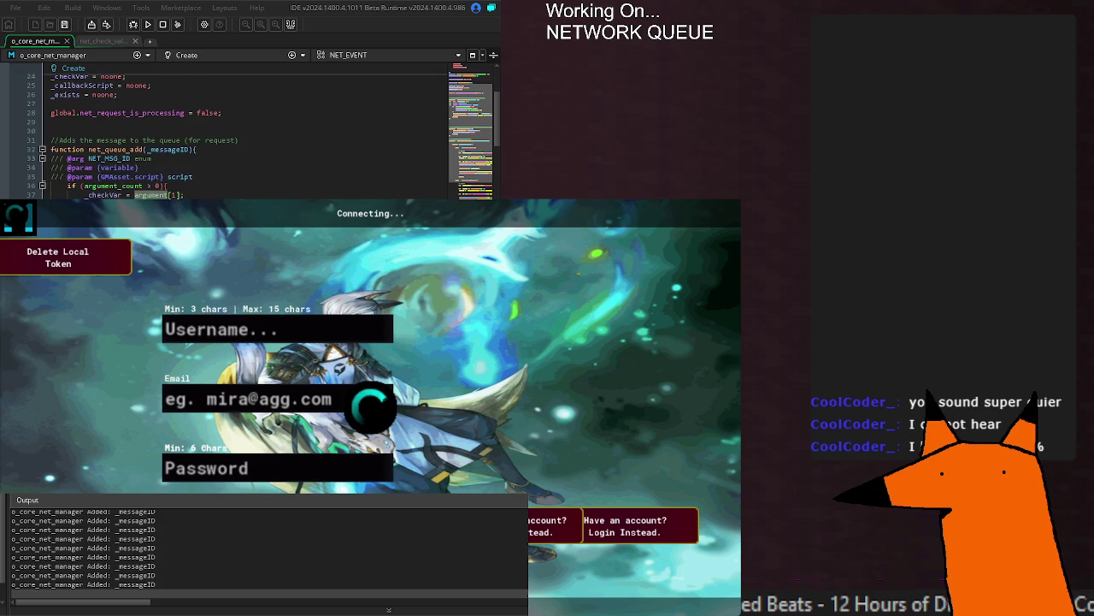
Step: Scroll through the o_core_net_manager Create event code, then close the running game
scroll(242, 187, down, 10)
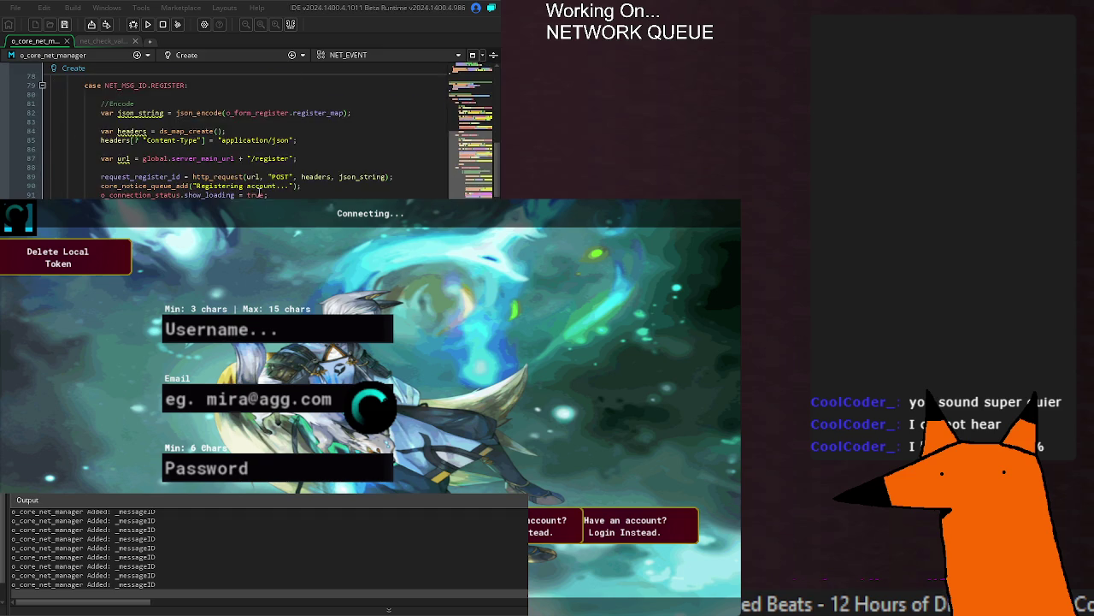
scroll(242, 128, up, 3)
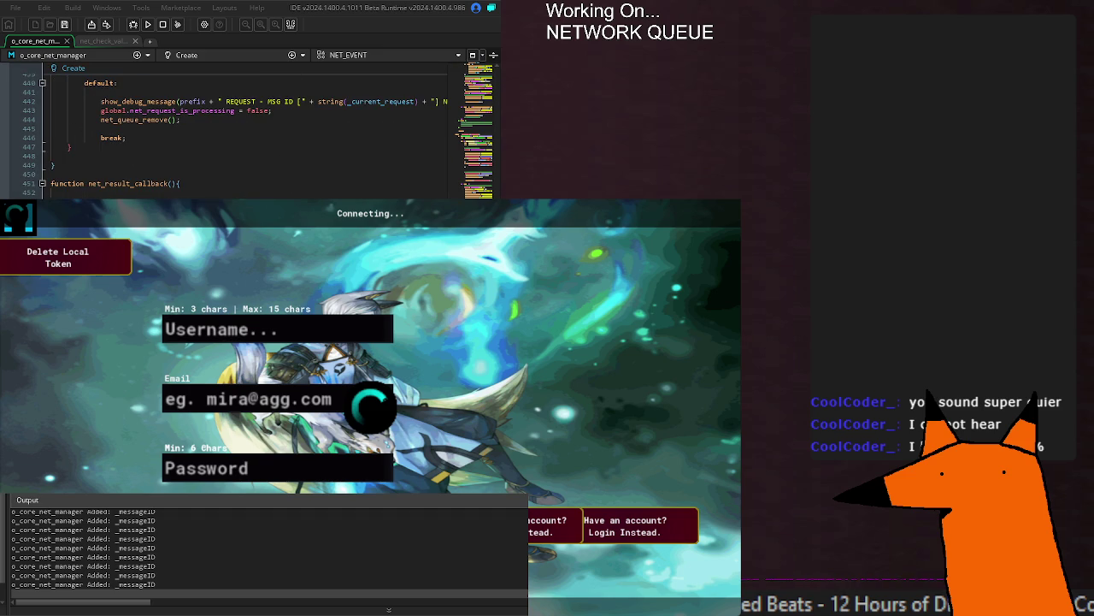
scroll(242, 128, up, 10)
scroll(242, 129, up, 10)
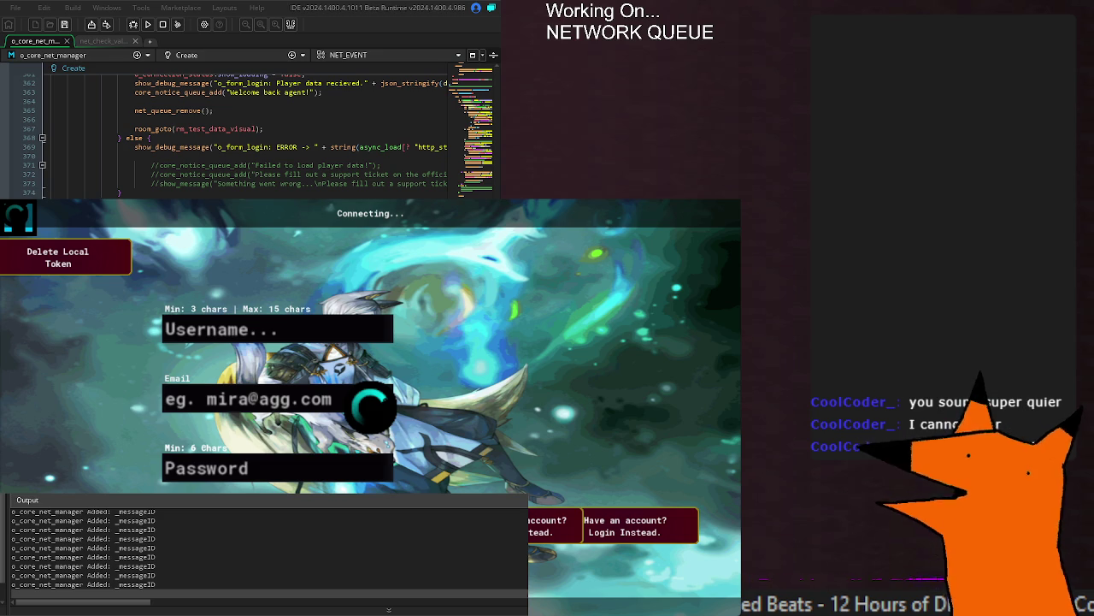
scroll(242, 128, right, 3)
scroll(242, 128, left, 3)
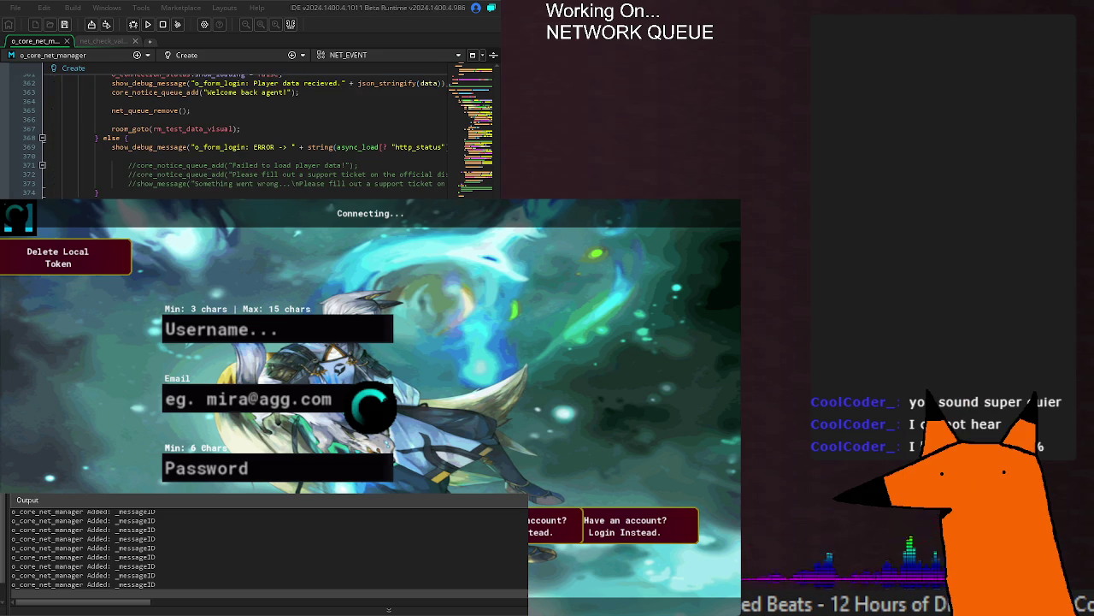
key(alt+F4)
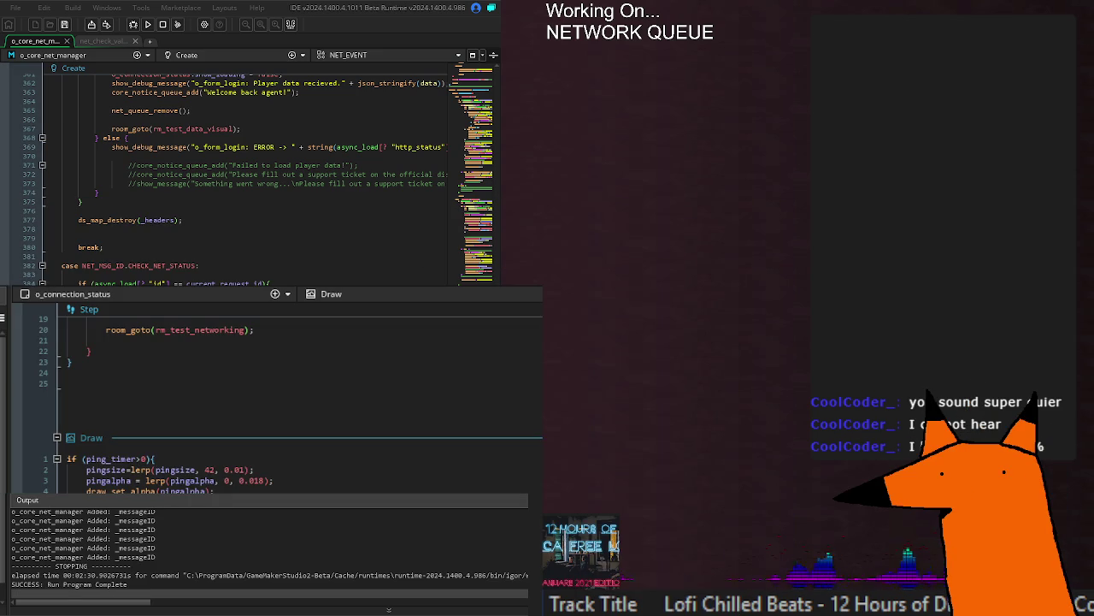
Step: Scroll through the Output log, then rebuild and run the game to the Connecting... screen
click(302, 581)
scroll(261, 558, up, 2)
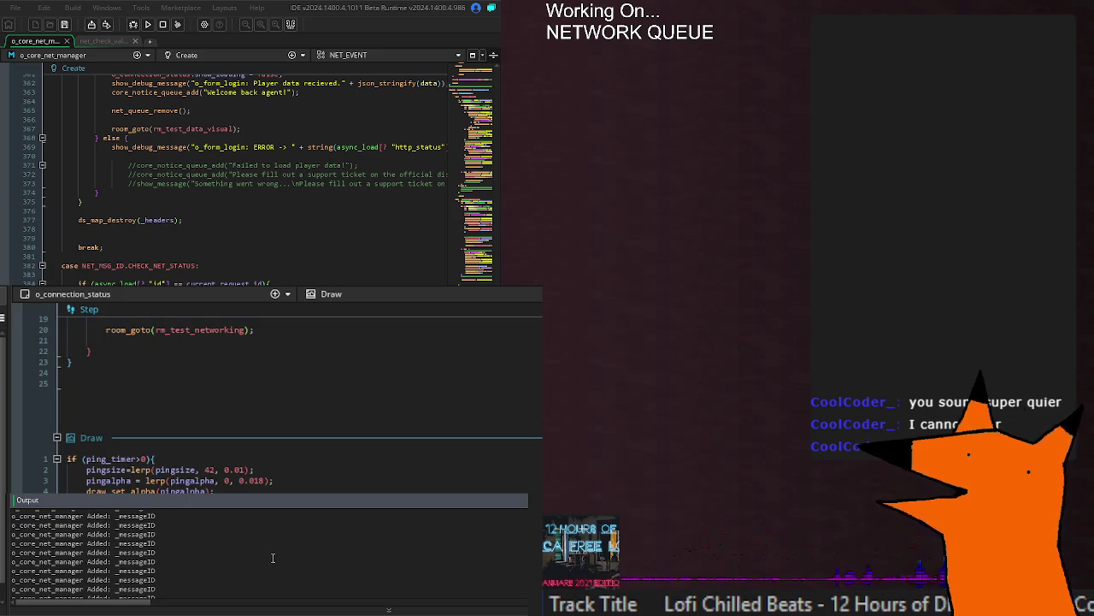
scroll(273, 558, down, 1)
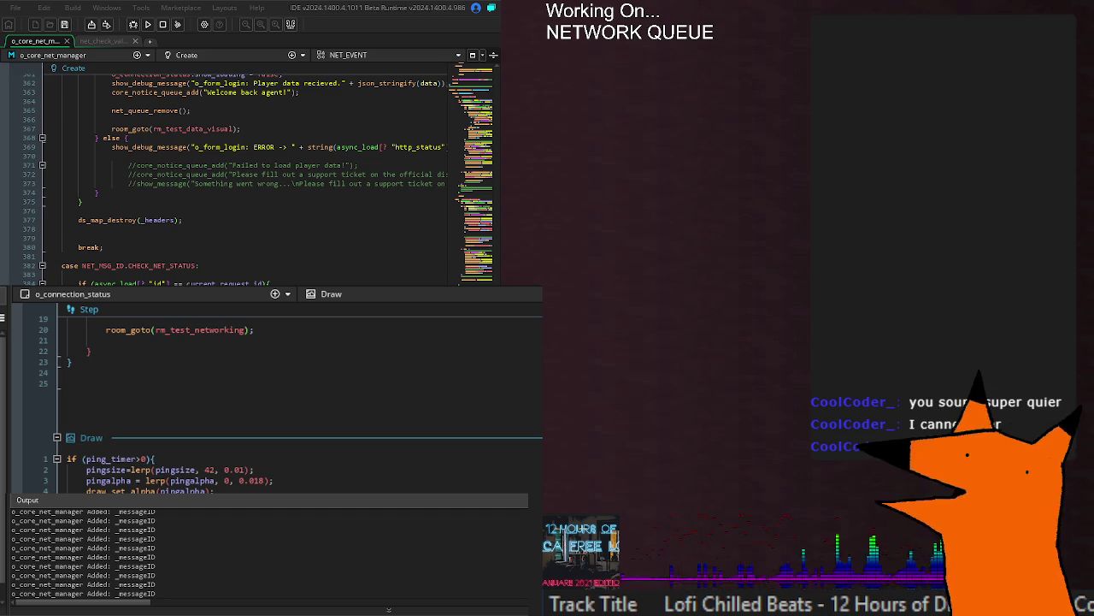
key(F5)
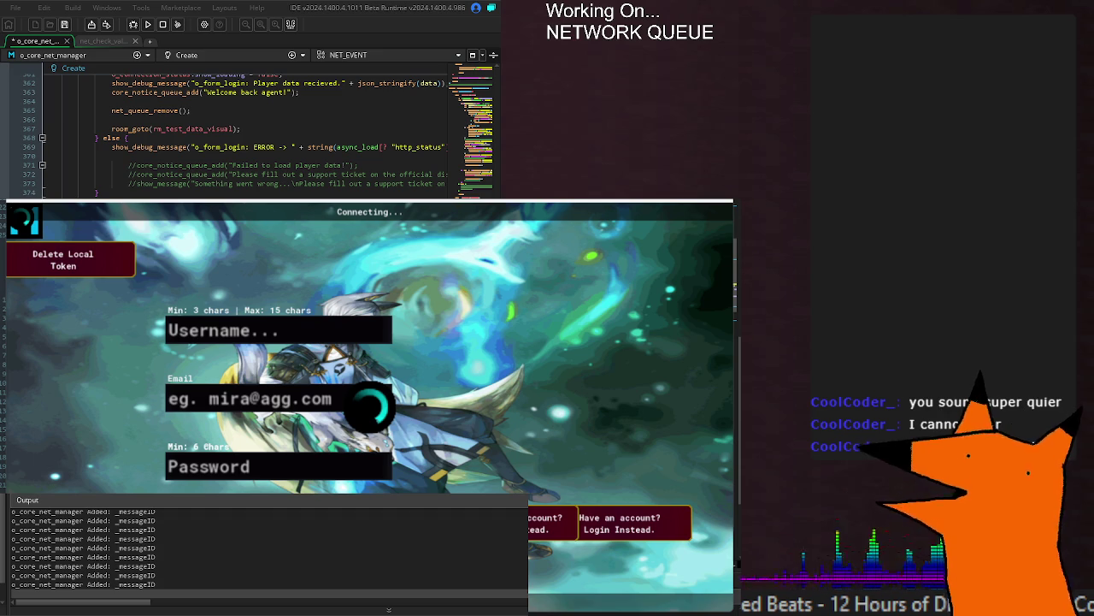
Step: Bring the code editor forward, rerun the game with F5, then close it
click(311, 128)
key(F5)
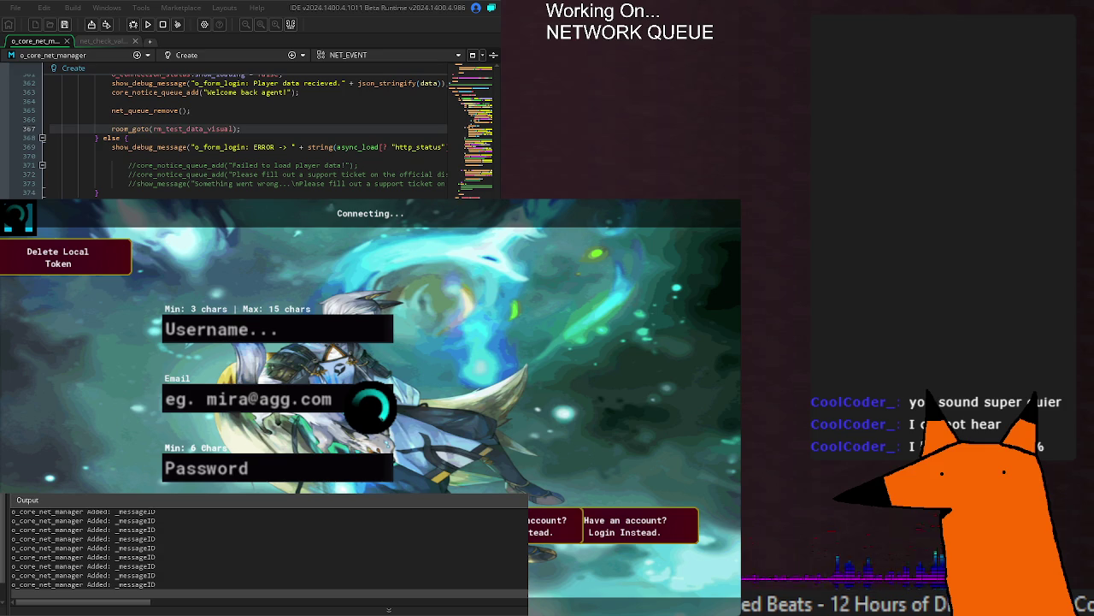
key(alt+F4)
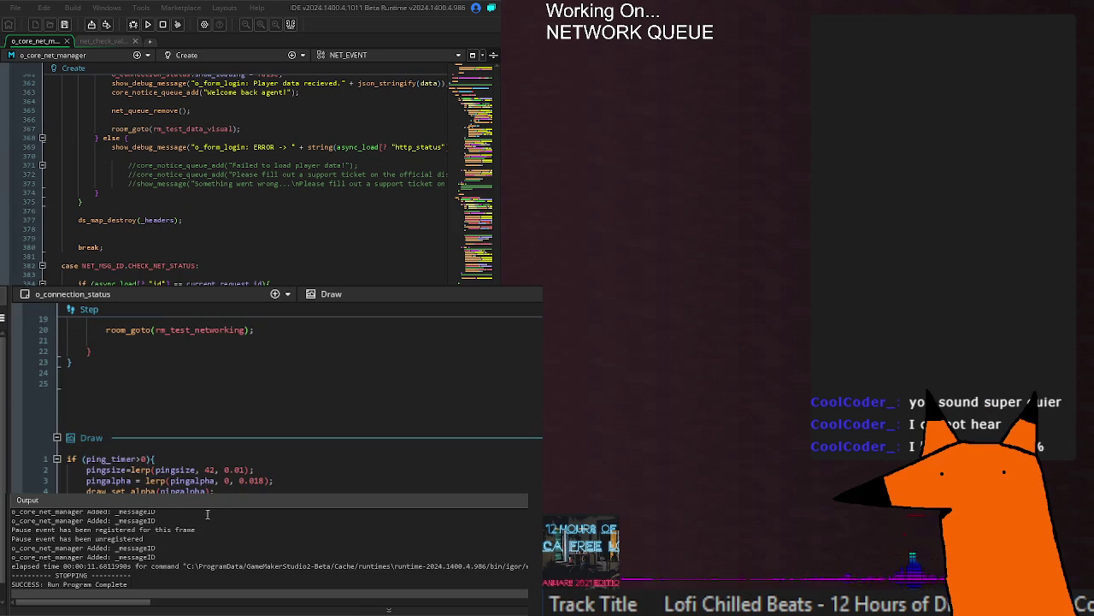
Step: Read the output log's auto-login success and initialization lines up to 'Run Program Complete'
scroll(163, 538, up, 10)
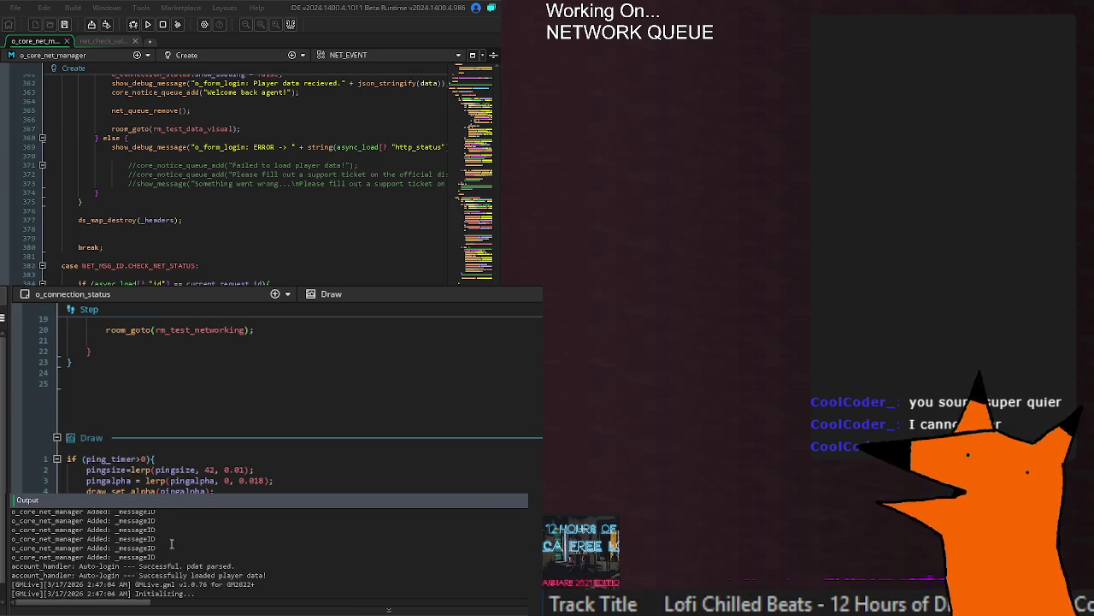
click(264, 544)
scroll(230, 550, down, 3)
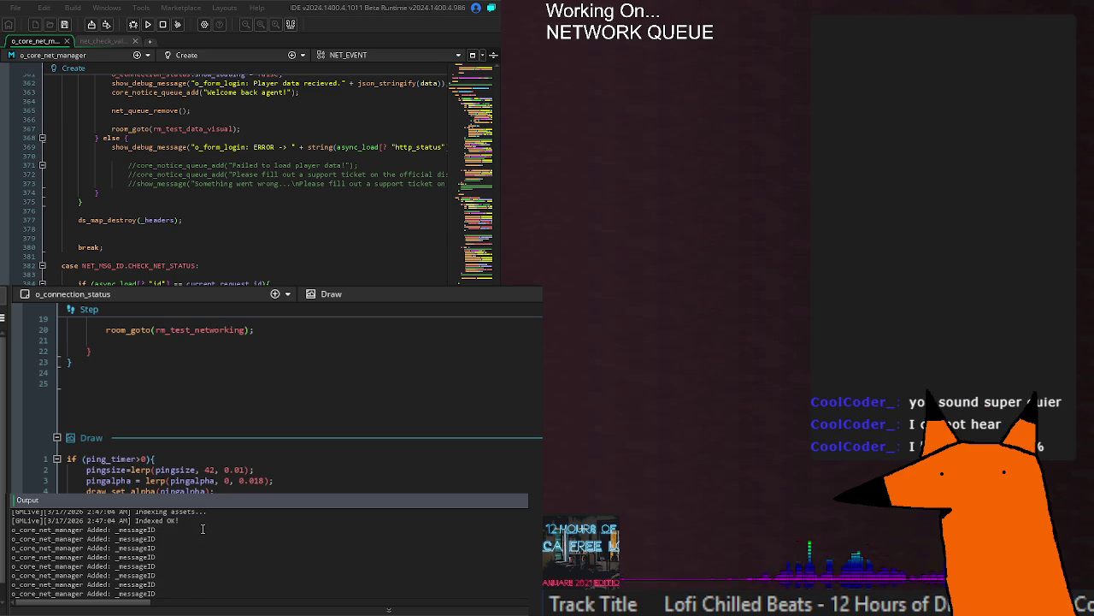
scroll(203, 530, up, 1)
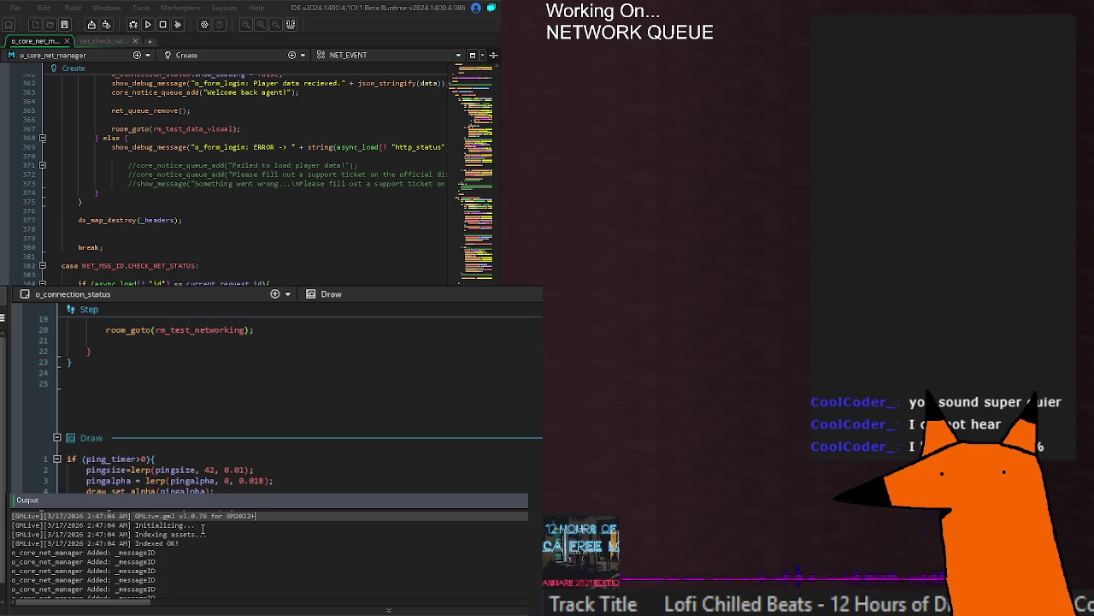
click(202, 528)
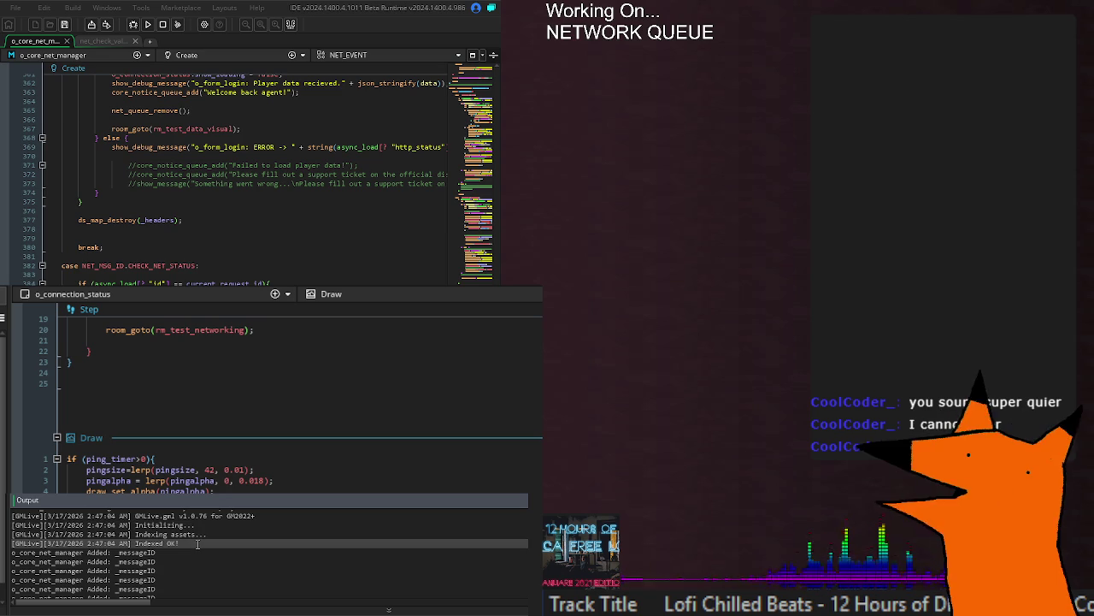
scroll(197, 543, up, 2)
scroll(197, 543, down, 5)
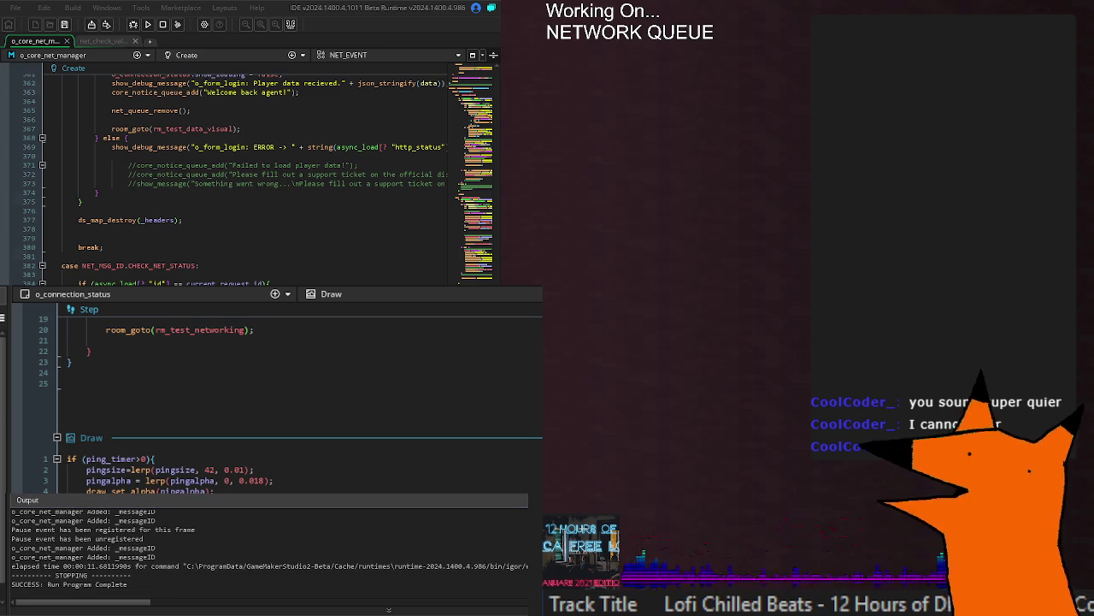
Step: Select the CHECK_NET_STATUS message id and scroll up to its request code
double_click(165, 266)
click(192, 272)
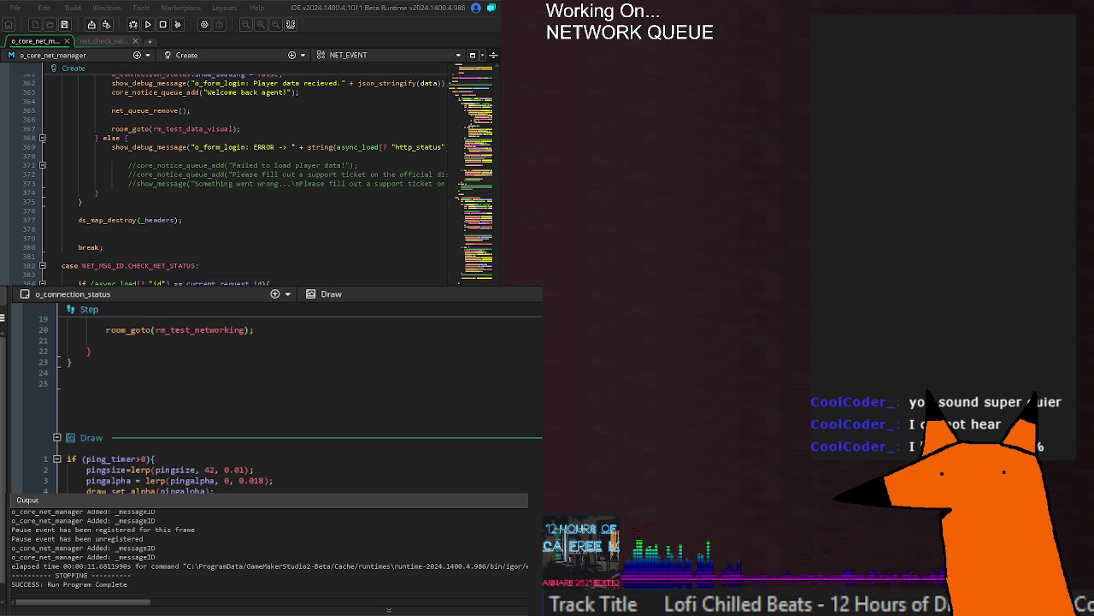
scroll(248, 171, up, 20)
scroll(248, 171, up, 20)
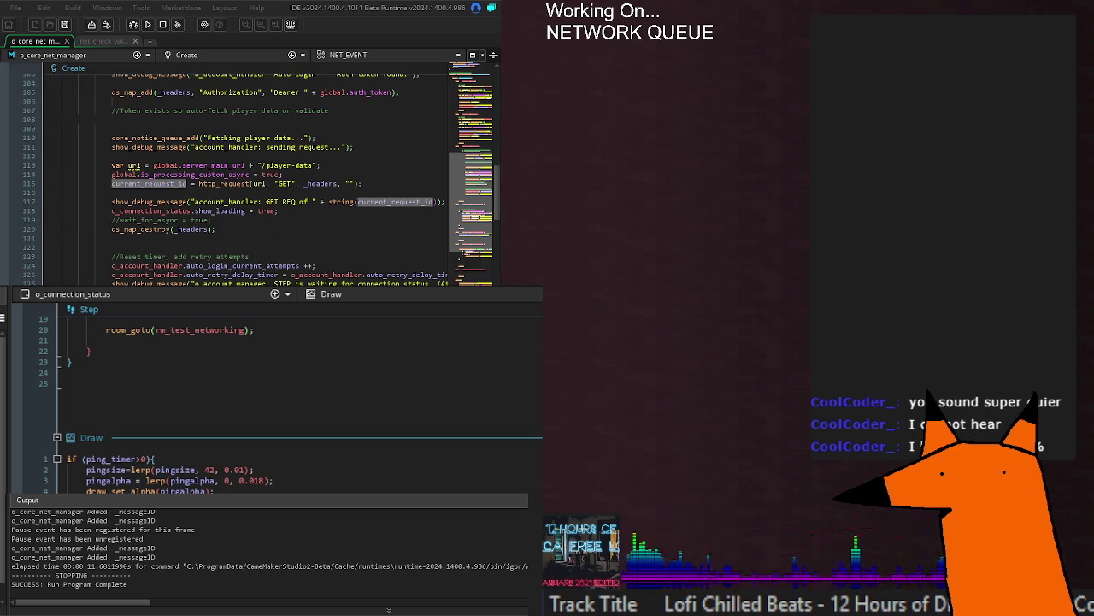
scroll(248, 171, down, 8)
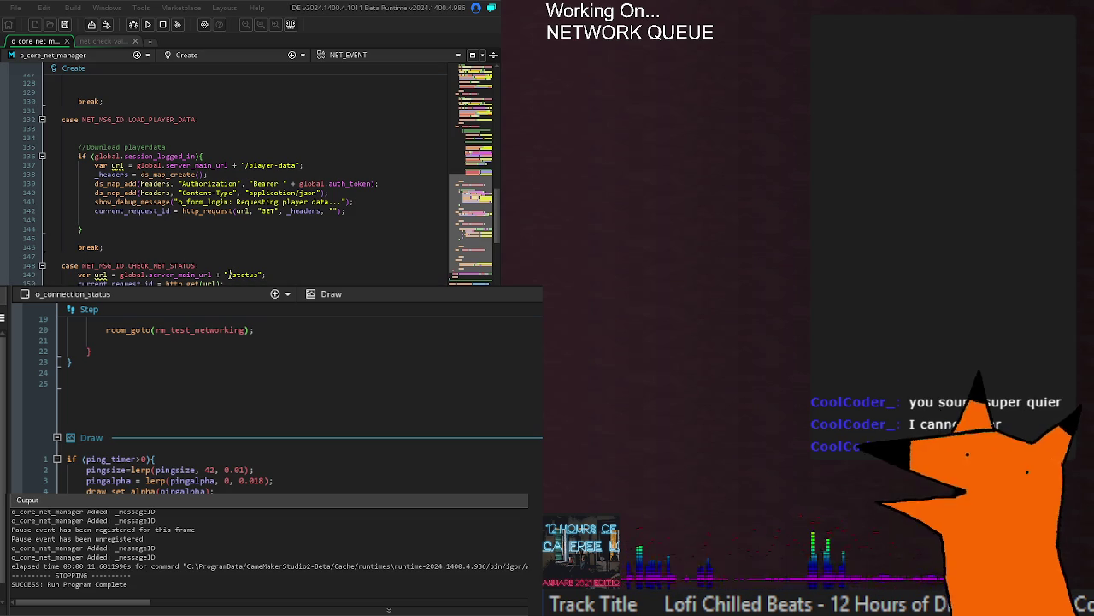
Step: Open server_main_url's definition in game_manager, return to o_core_net_manager, and run the game
middle_click(198, 274)
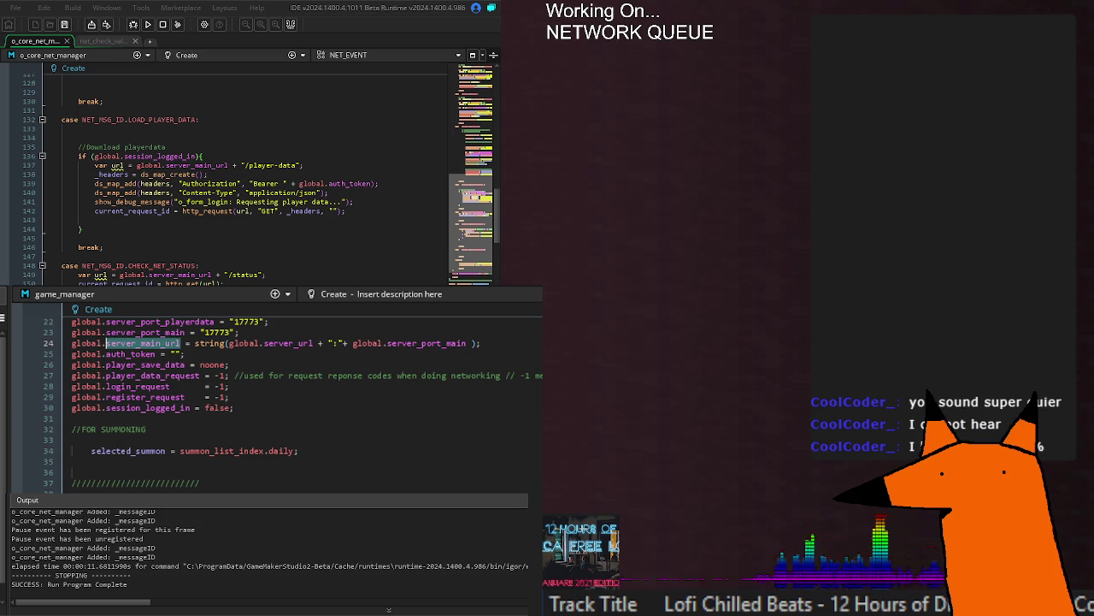
key(ctrl+Tab)
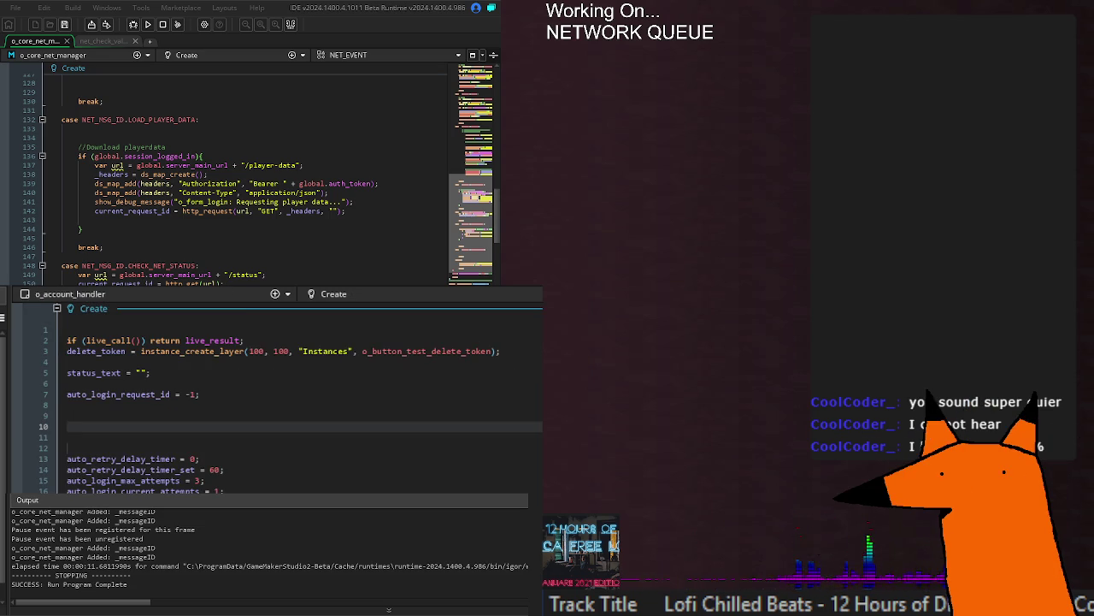
key(ctrl+Tab)
click(303, 228)
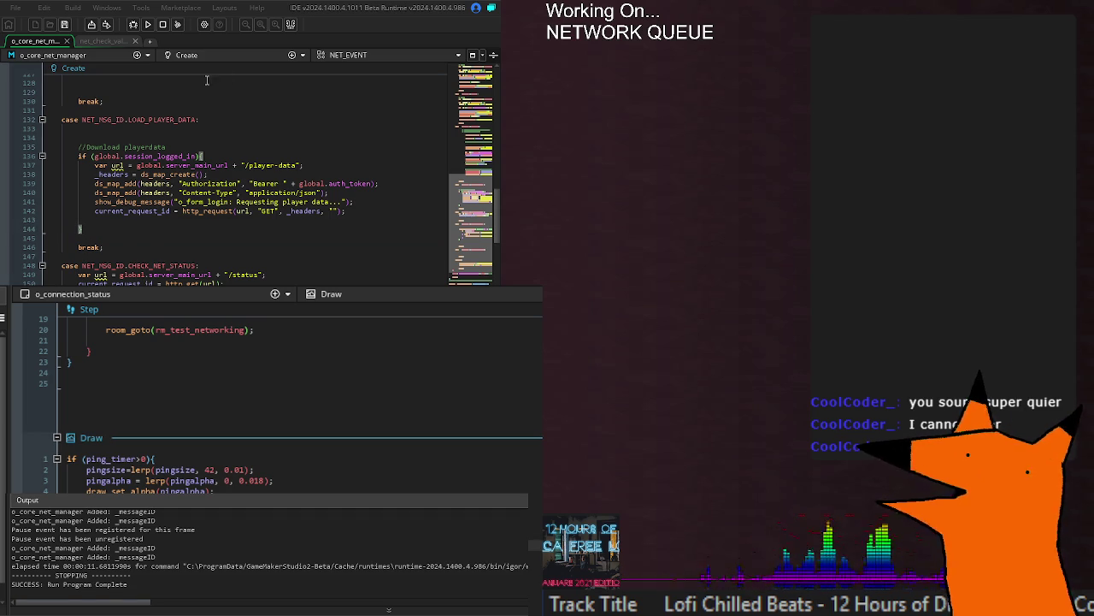
click(150, 24)
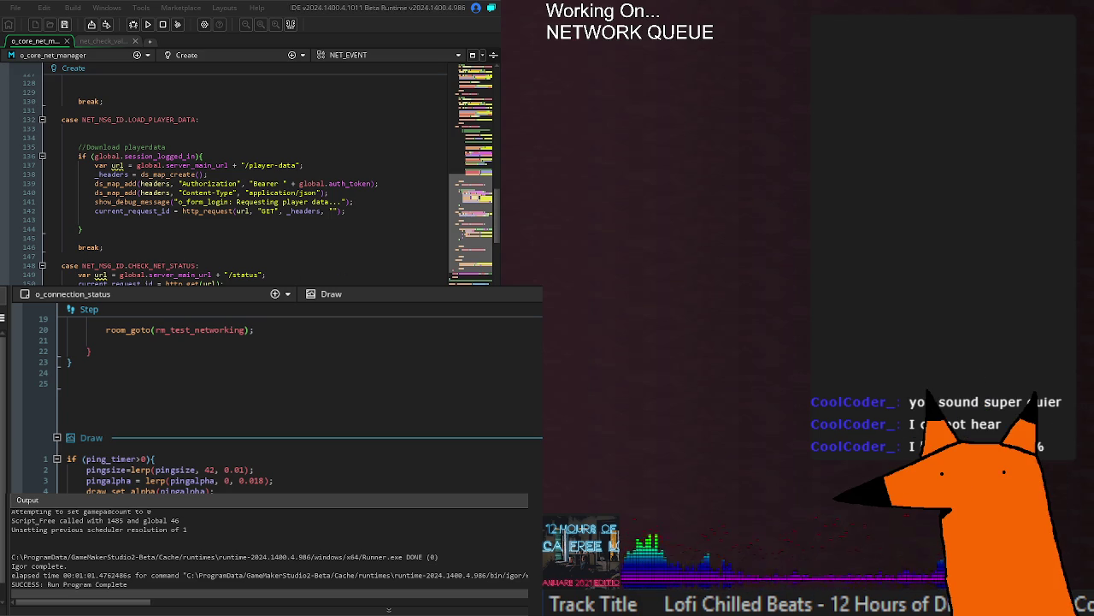
Step: Inspect the /status endpoint on the CHECK_NET_STATUS request URL line
click(120, 275)
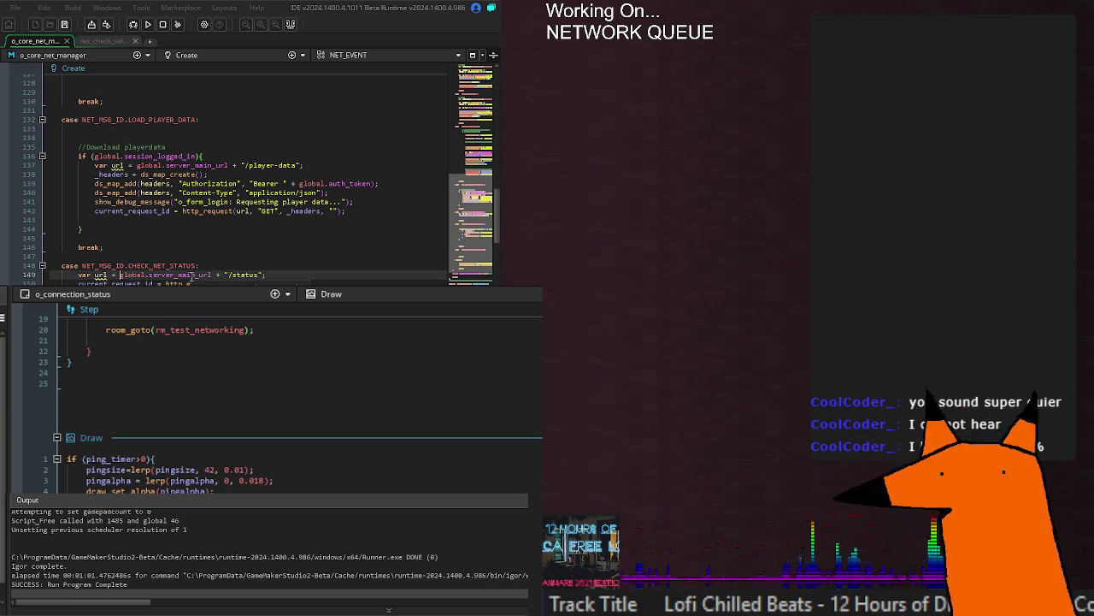
double_click(245, 275)
key(Down)
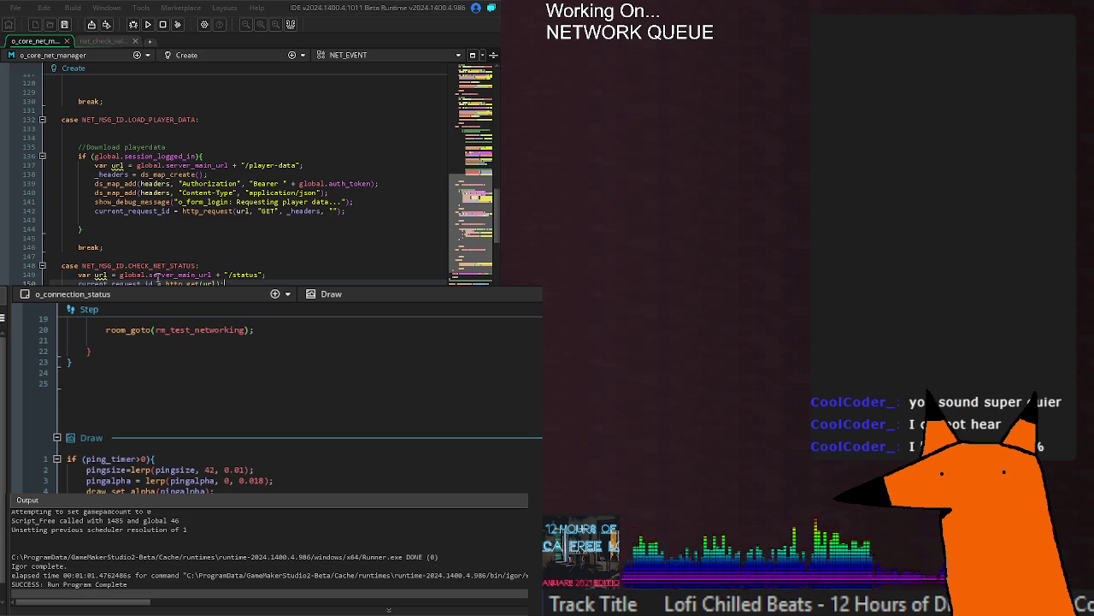
Step: Select the CHECK_NET_STATUS id and scroll down to the async connection-status handler
click(208, 266)
mouse_move(174, 266)
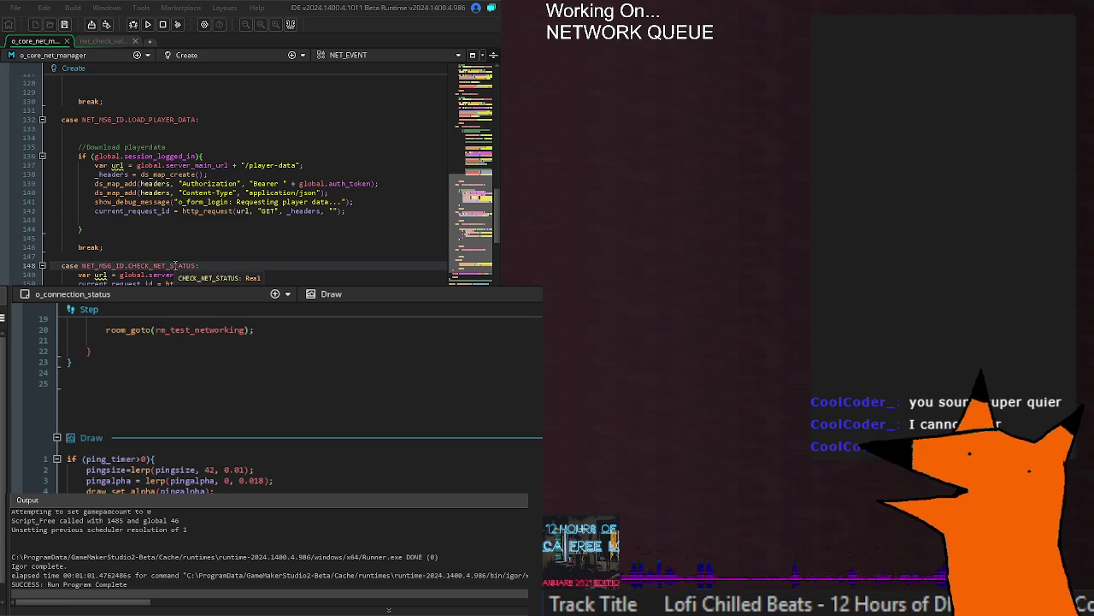
double_click(174, 266)
click(199, 247)
scroll(199, 247, down, 15)
scroll(199, 247, down, 20)
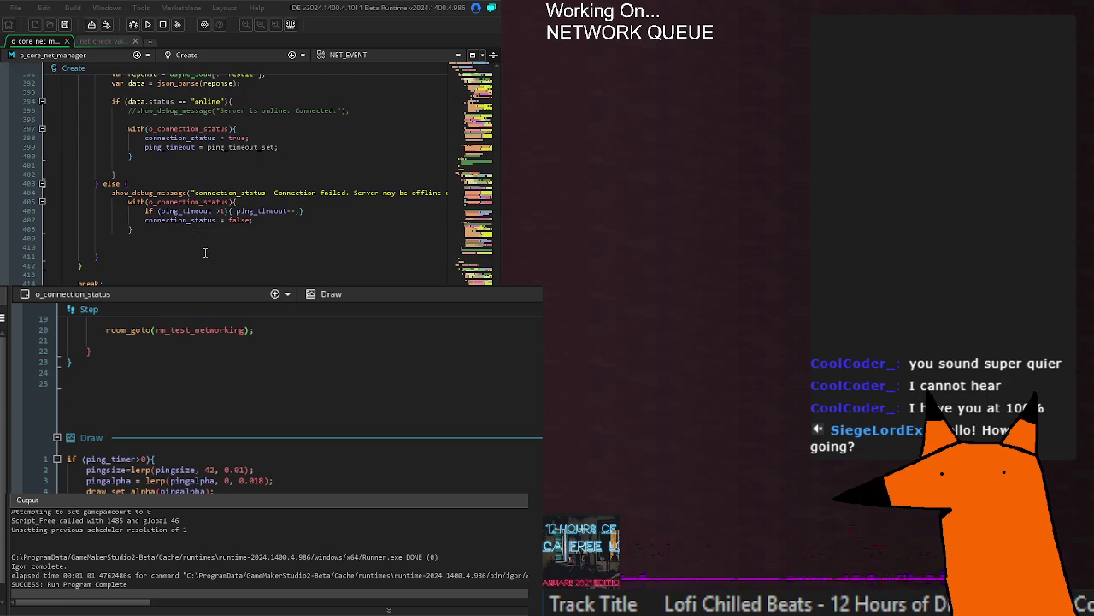
Step: Insert a line after 'case NET_MSG_ID.CHECK_NET_STATUS:' and save o_core_net_manager with Ctrl+S
scroll(231, 256, up, 5)
click(231, 270)
key(Return)
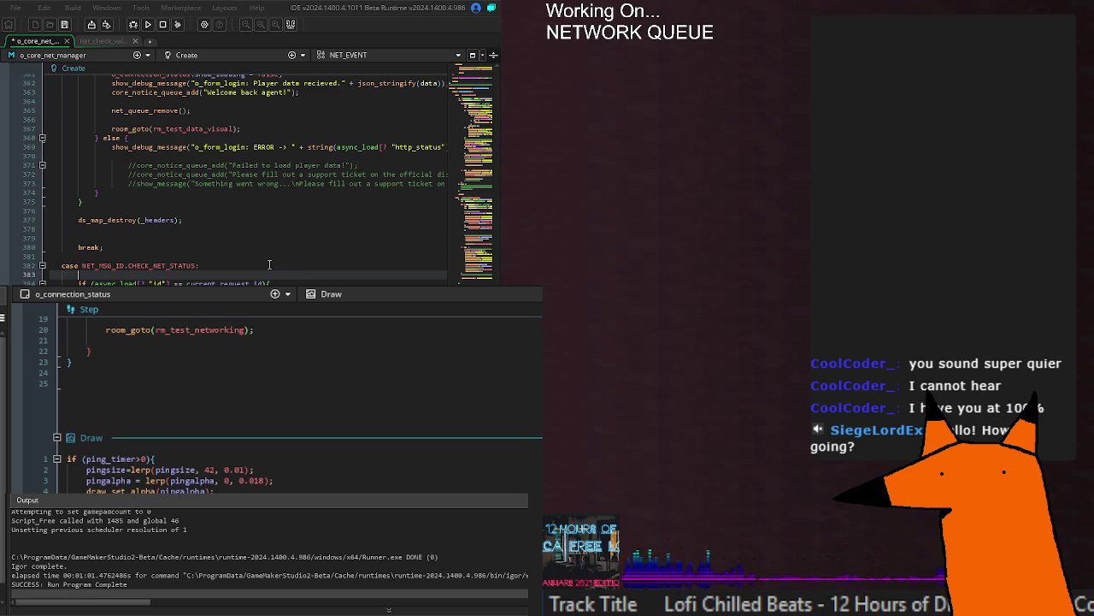
key(BackSpace)
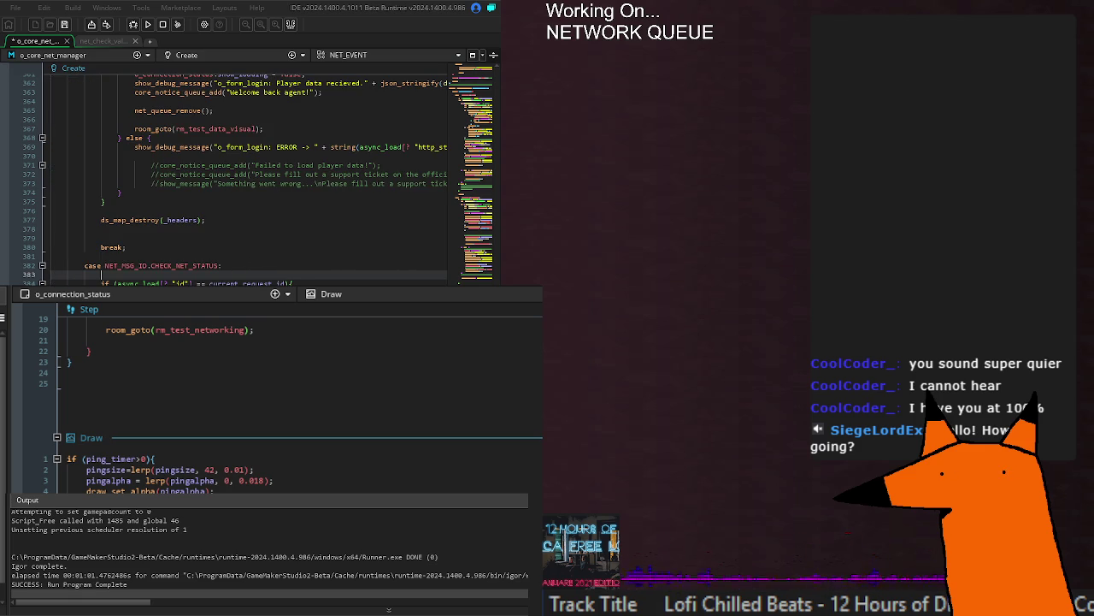
key(ctrl+s)
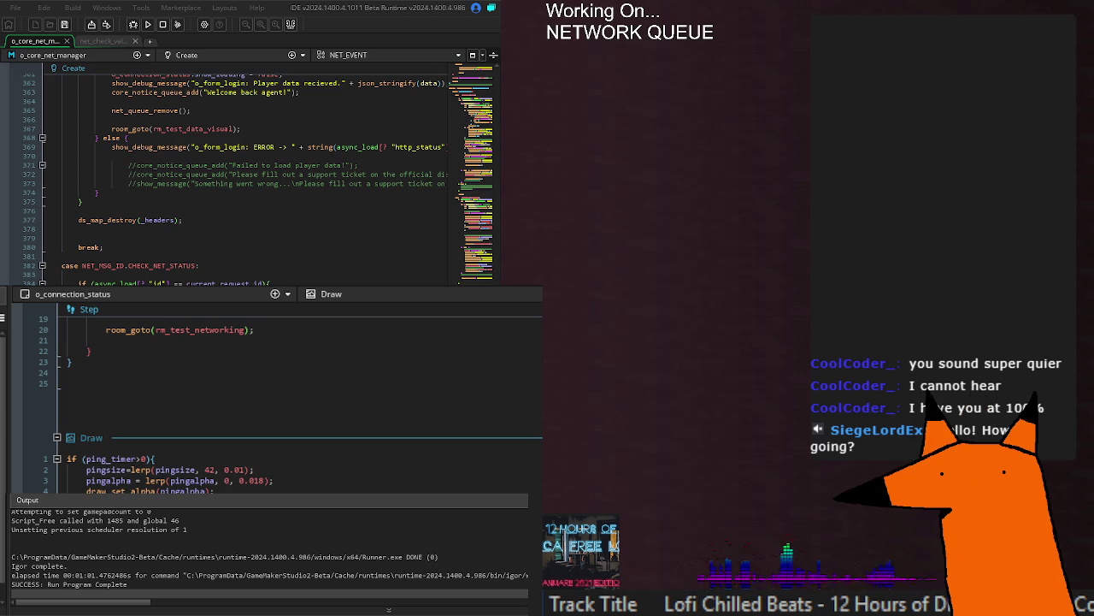
Step: Inspect the error message's string conversion and the request id check in the handler
double_click(320, 147)
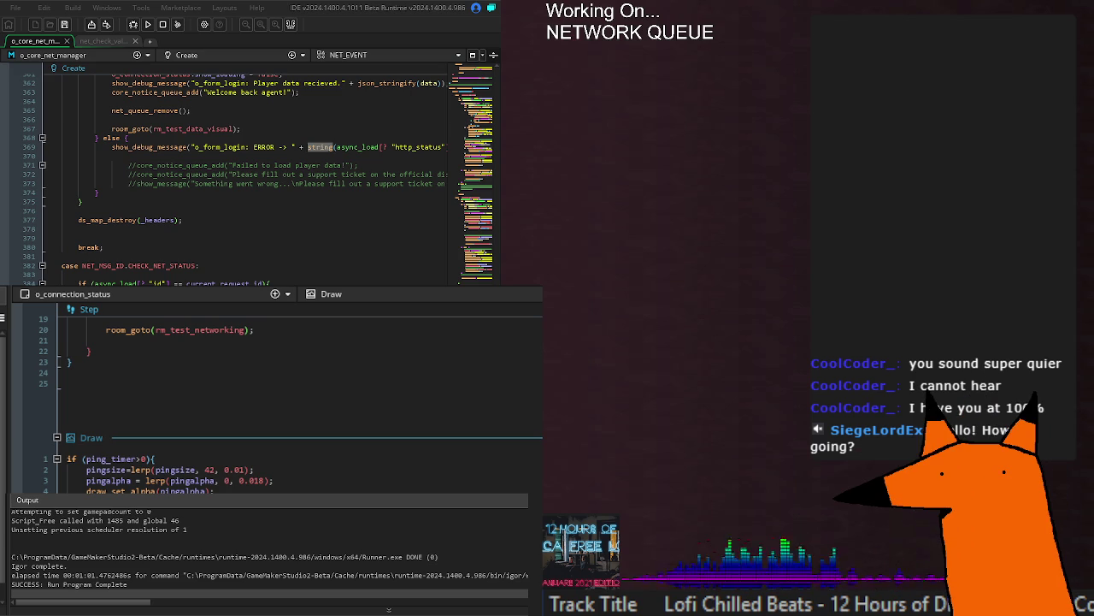
click(296, 283)
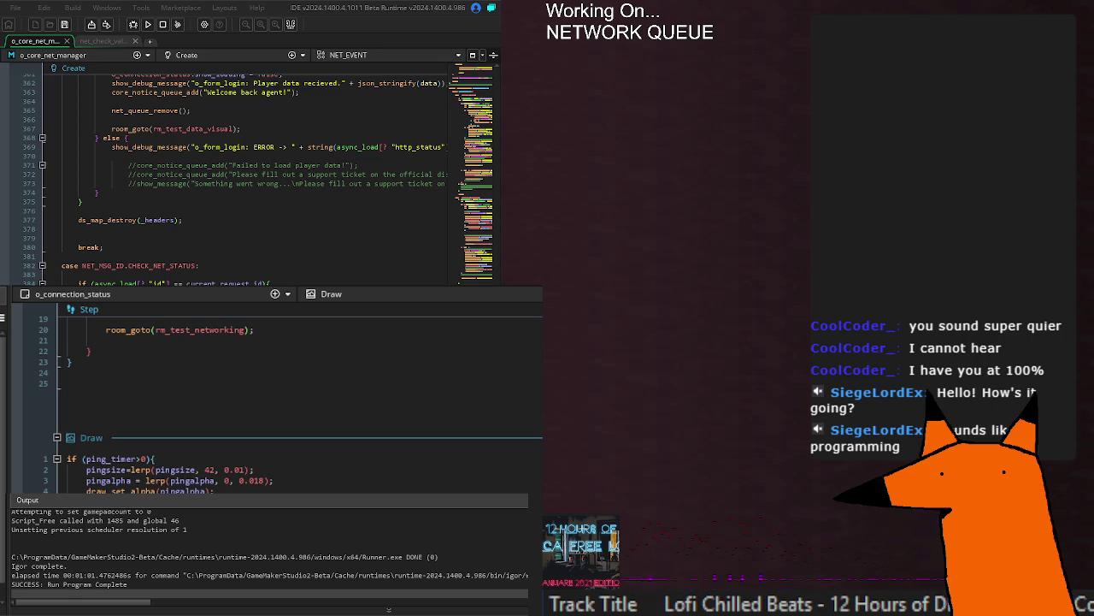
click(300, 283)
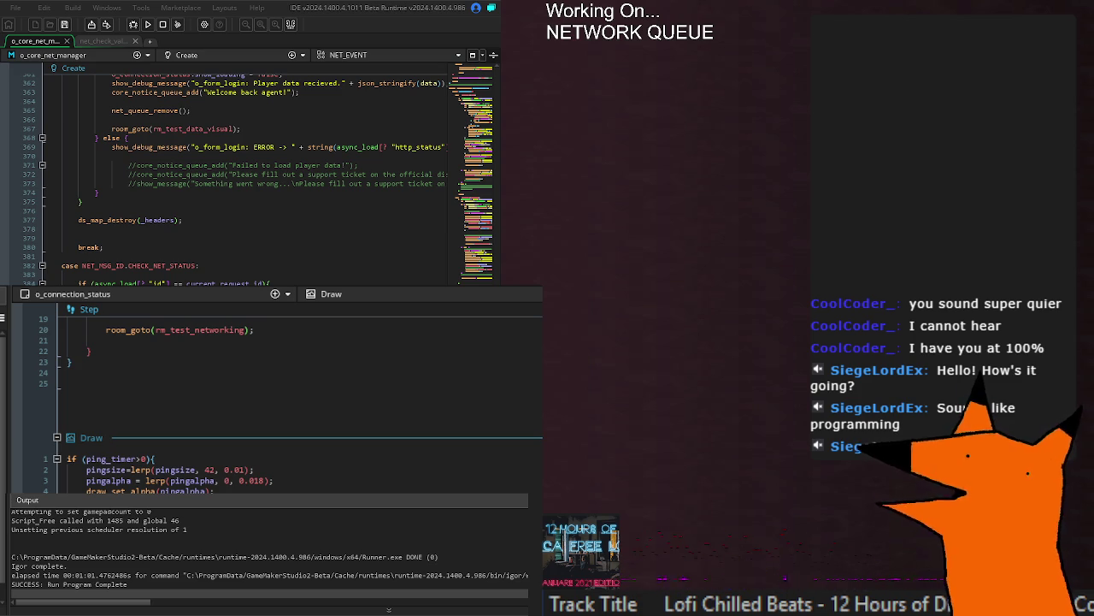
scroll(274, 258, down, 4)
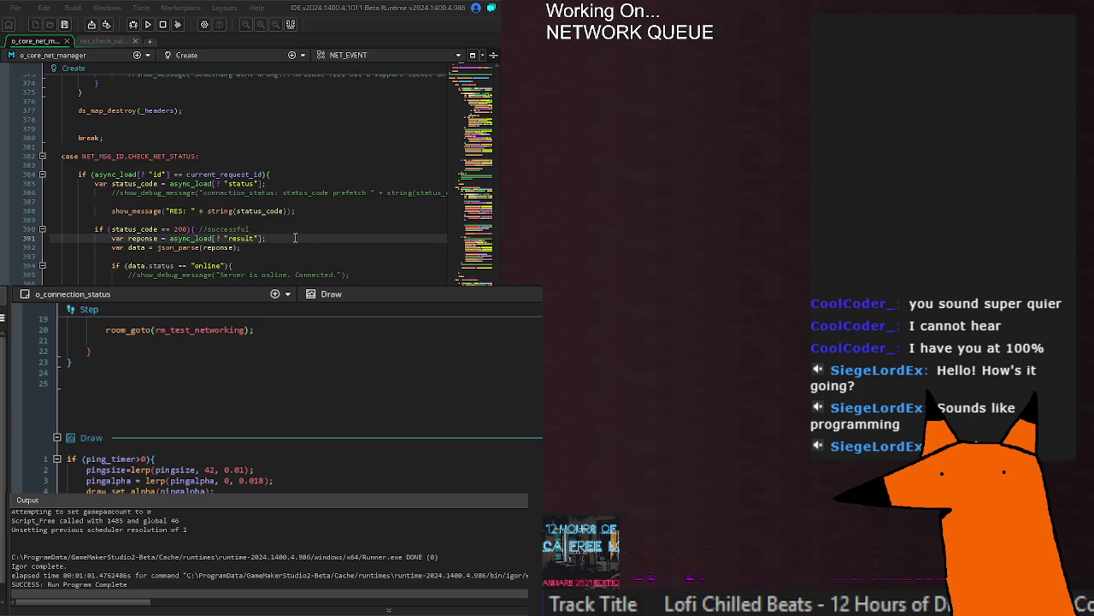
Step: Check the 'RES: ' status-code show_message line and the status_code == 200 check
click(302, 212)
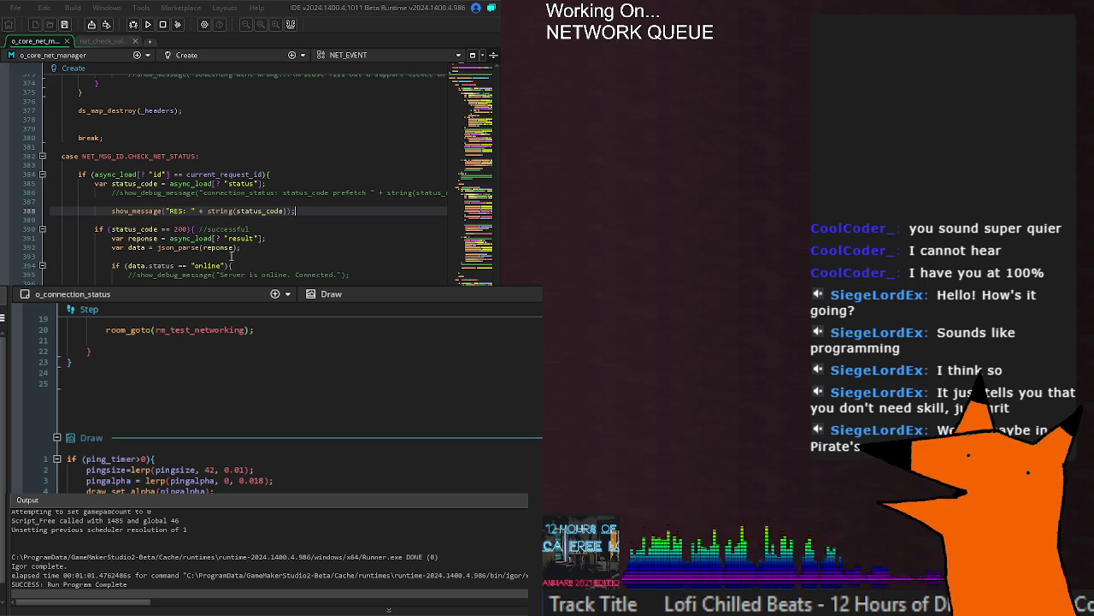
click(293, 228)
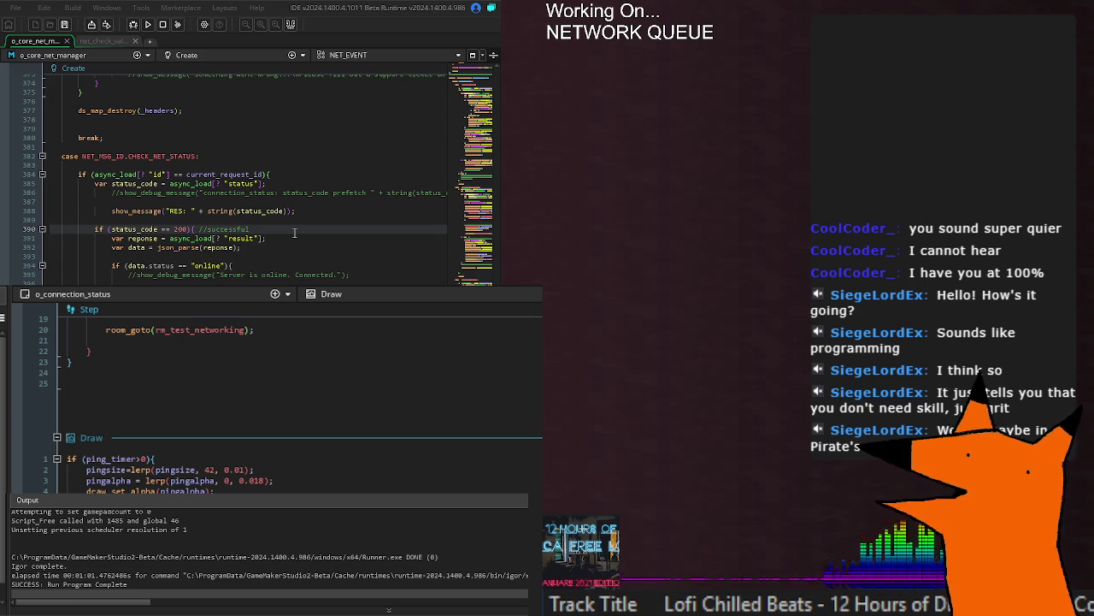
Step: Look over the status lookup line and the else block ending around line 250
click(235, 183)
scroll(327, 171, up, 20)
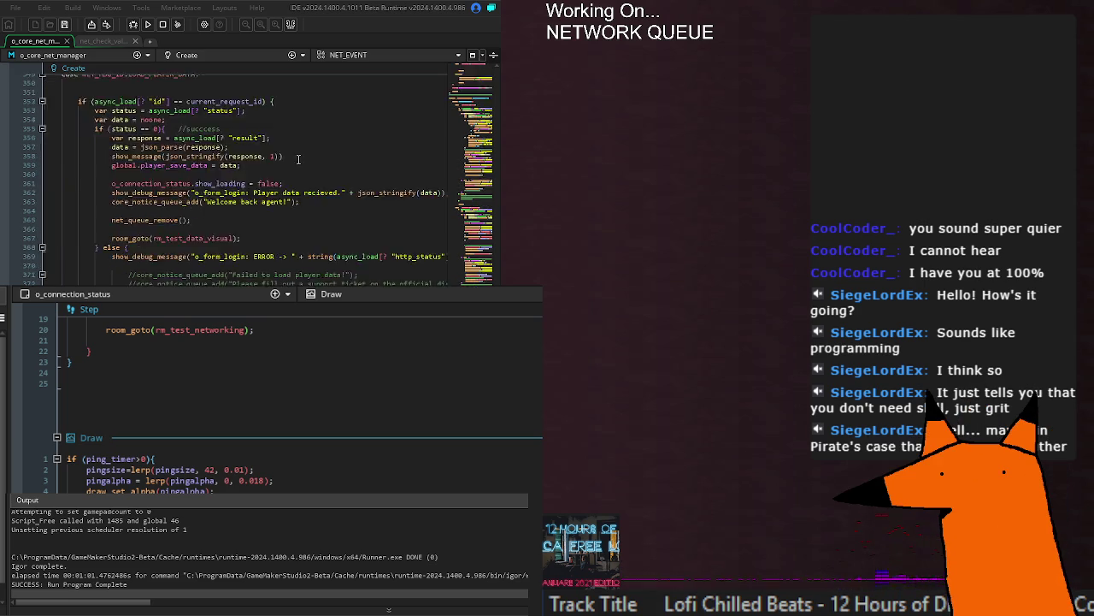
scroll(327, 281, up, 20)
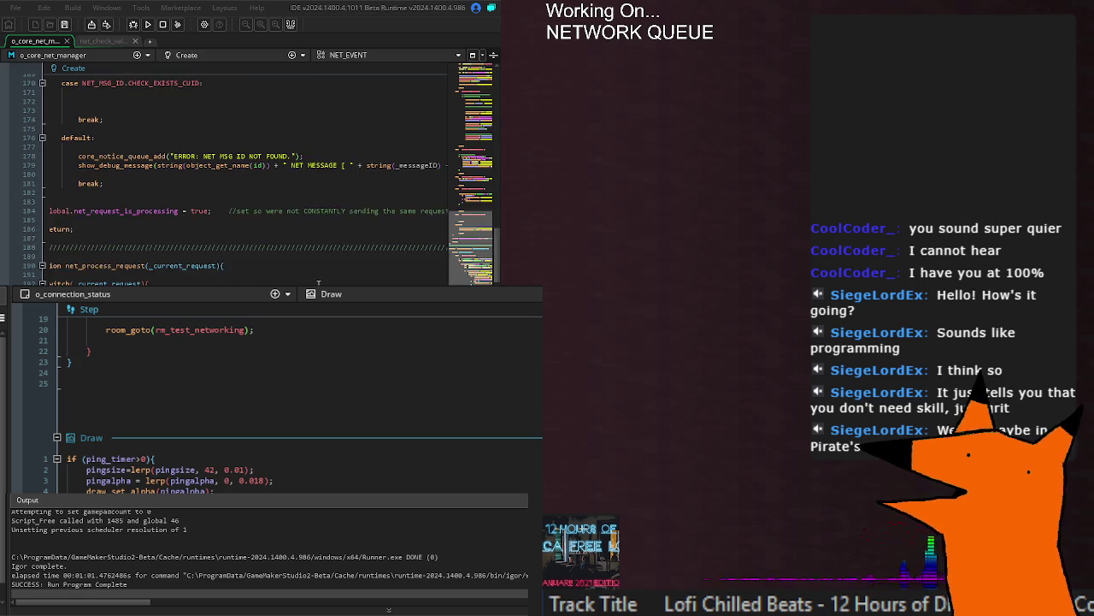
scroll(275, 201, down, 20)
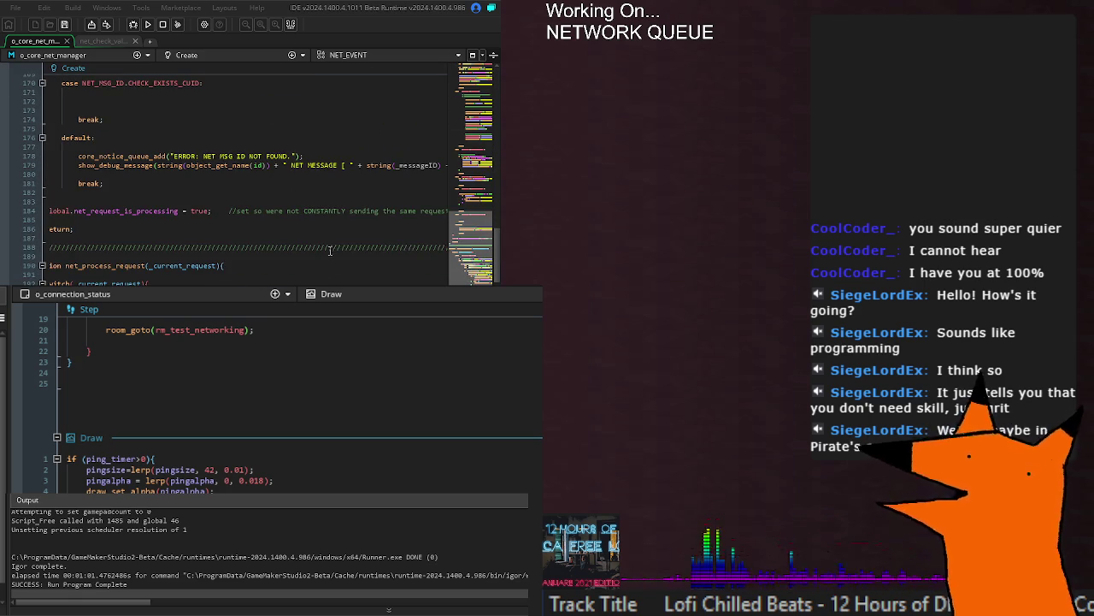
scroll(330, 251, down, 14)
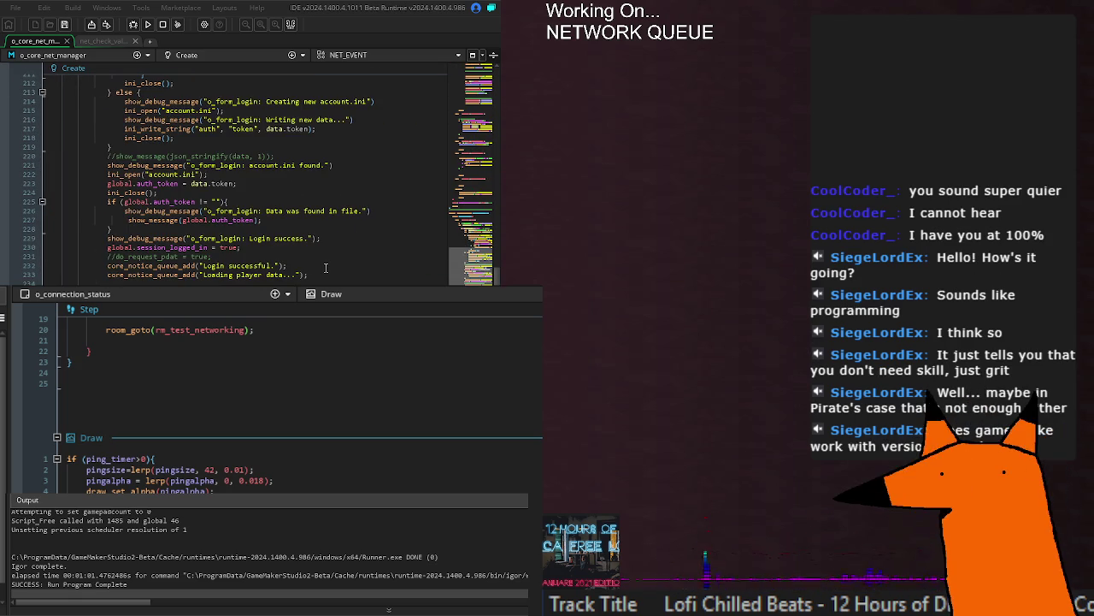
scroll(326, 268, down, 8)
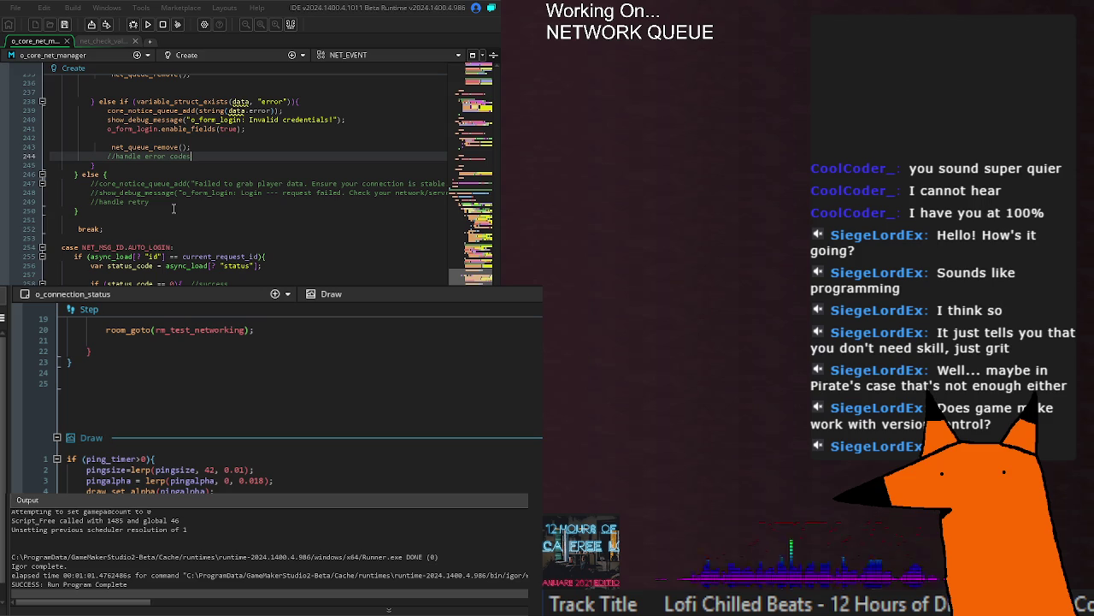
click(275, 210)
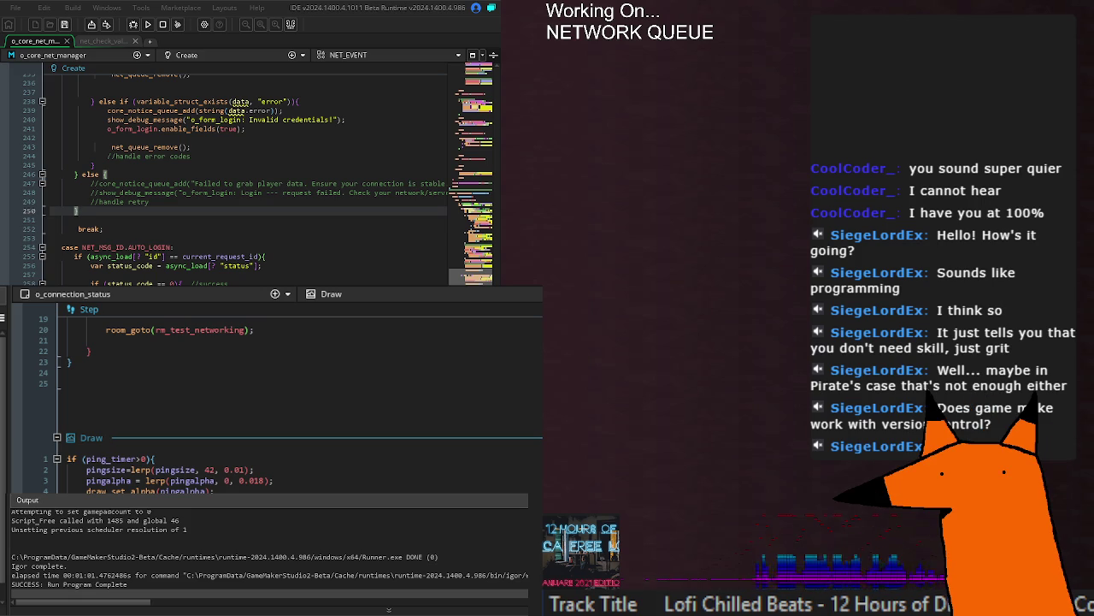
Step: Review the REGISTER case: its status code check, error branch and end of handler
scroll(247, 171, down, 10)
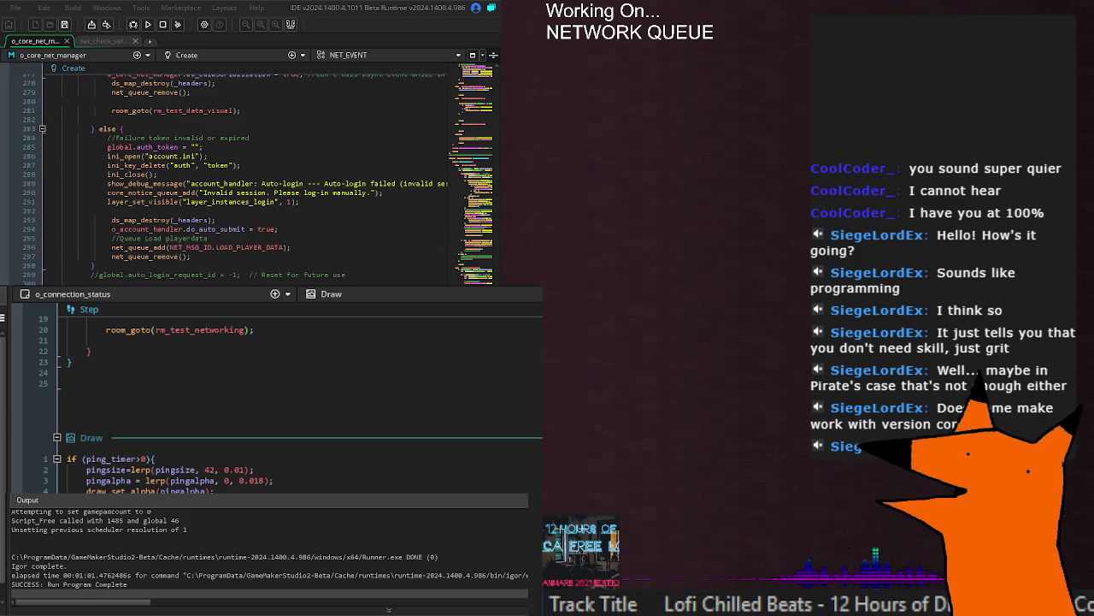
scroll(326, 205, down, 6)
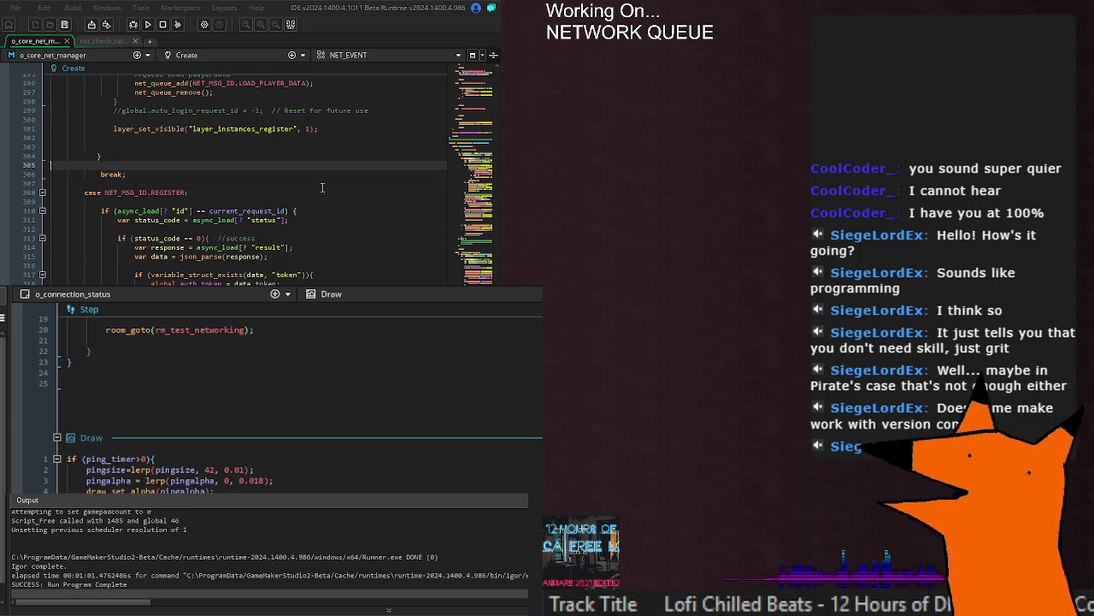
click(336, 193)
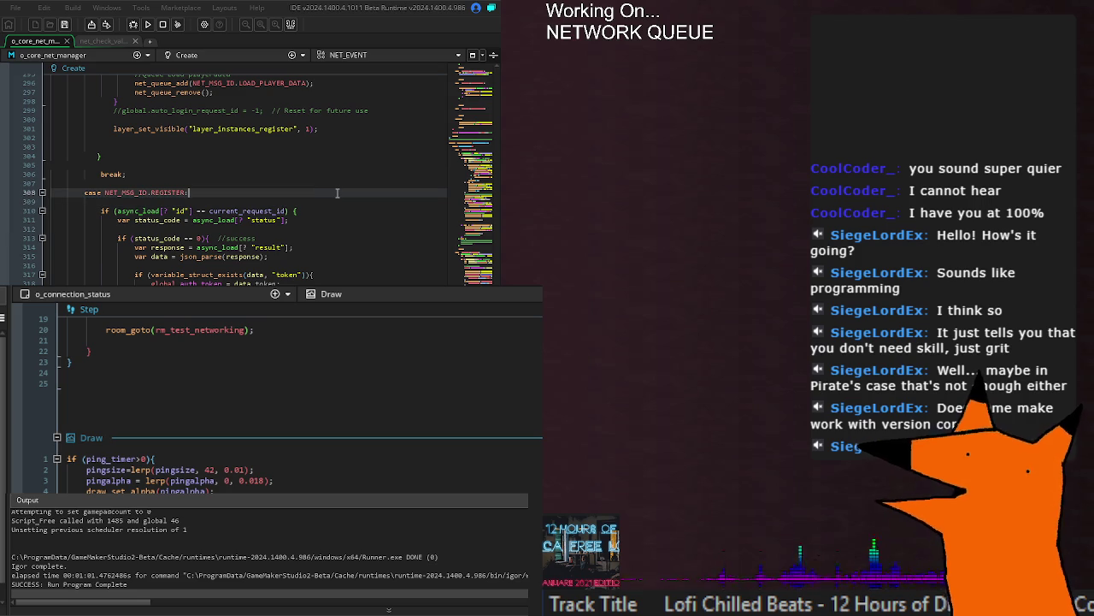
click(336, 220)
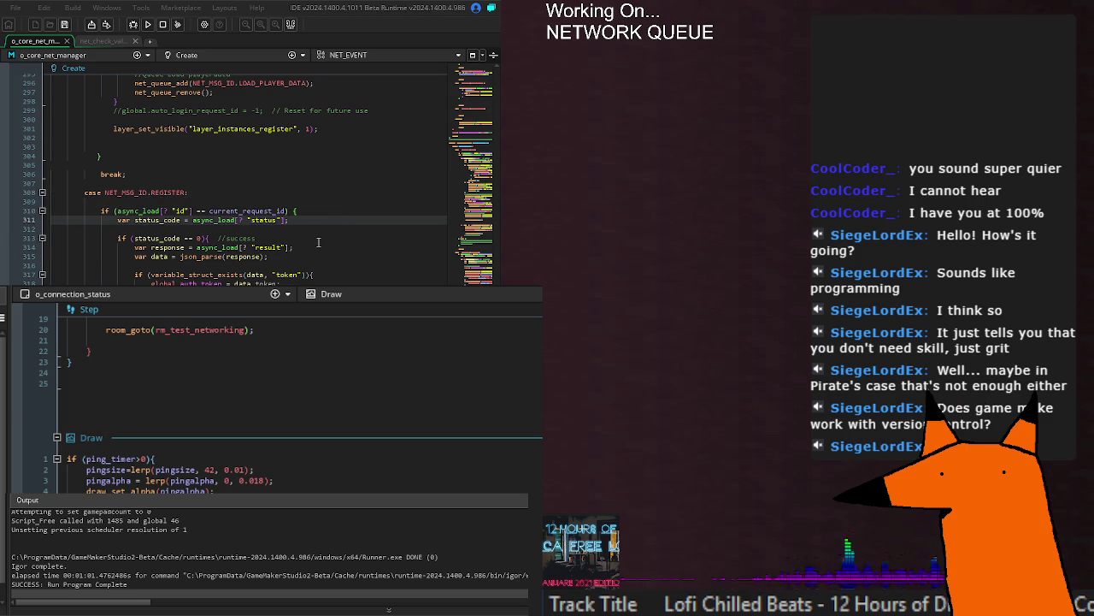
scroll(328, 248, down, 6)
click(322, 240)
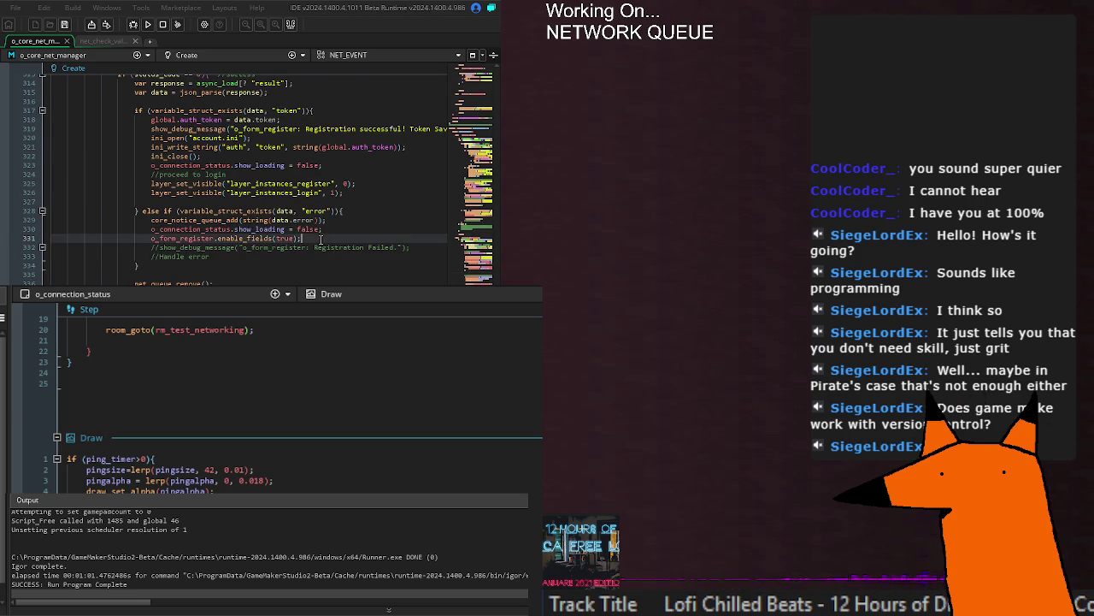
scroll(329, 259, down, 4)
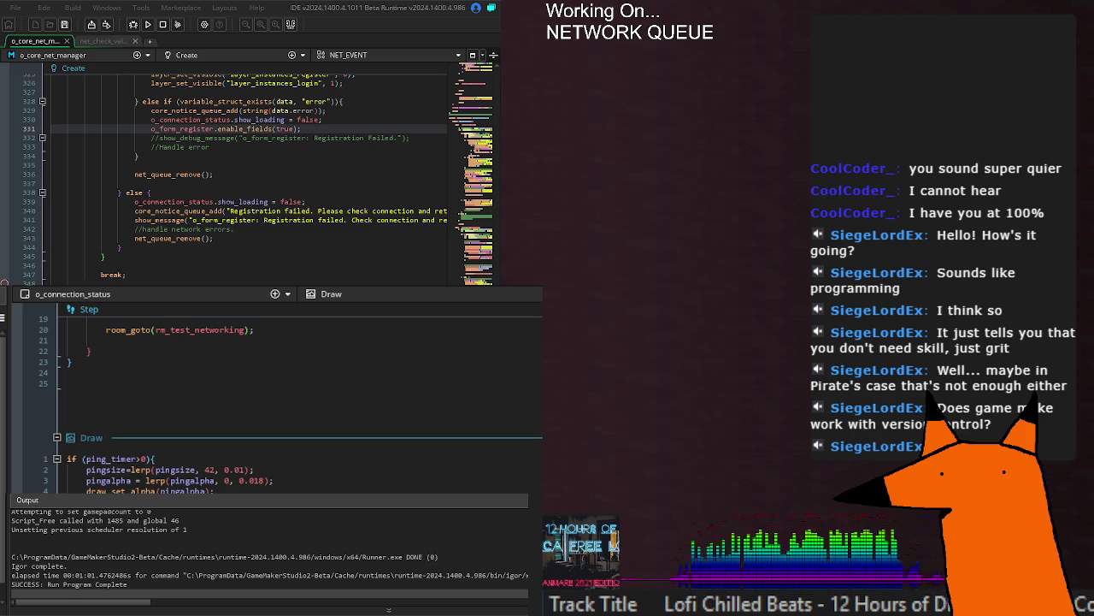
click(264, 260)
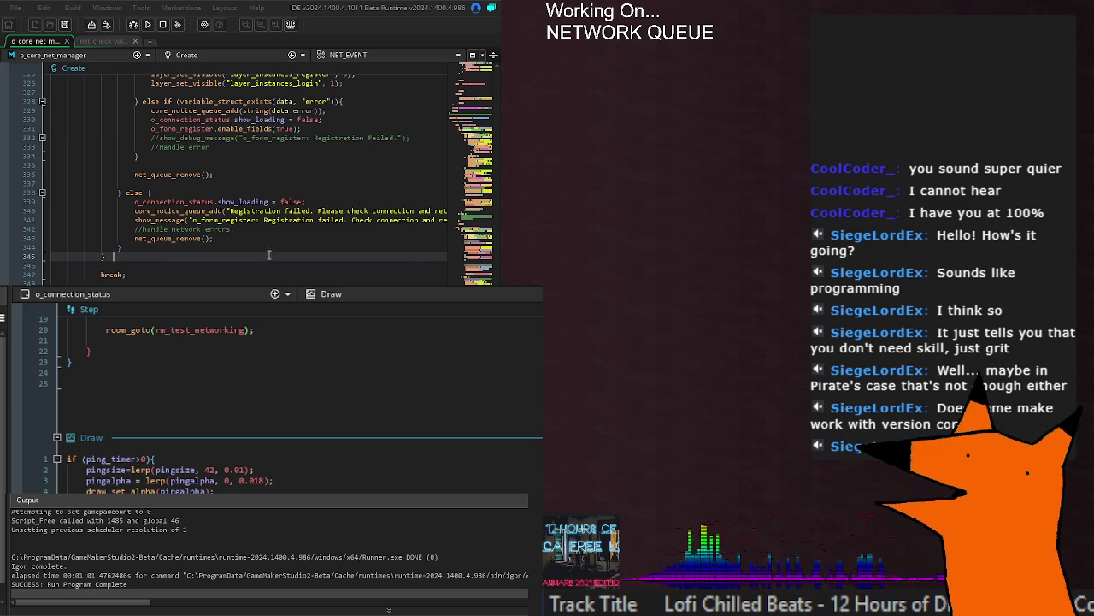
Step: Scroll to case NET_MSG_ID.CHECK_NET_STATUS after the player-data handler
scroll(263, 257, up, 15)
scroll(263, 257, up, 5)
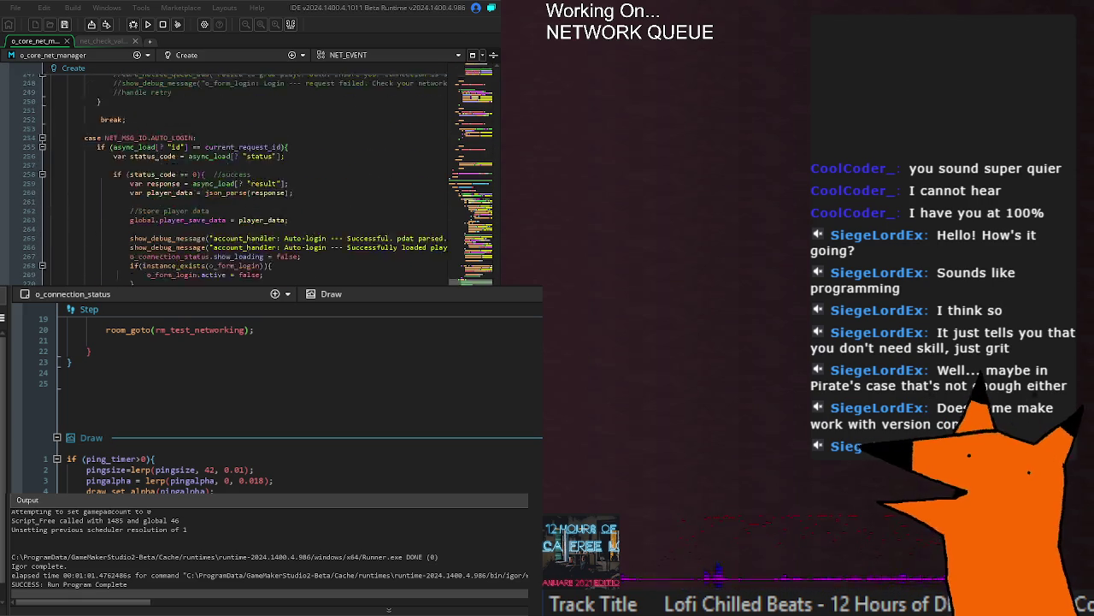
scroll(227, 180, down, 20)
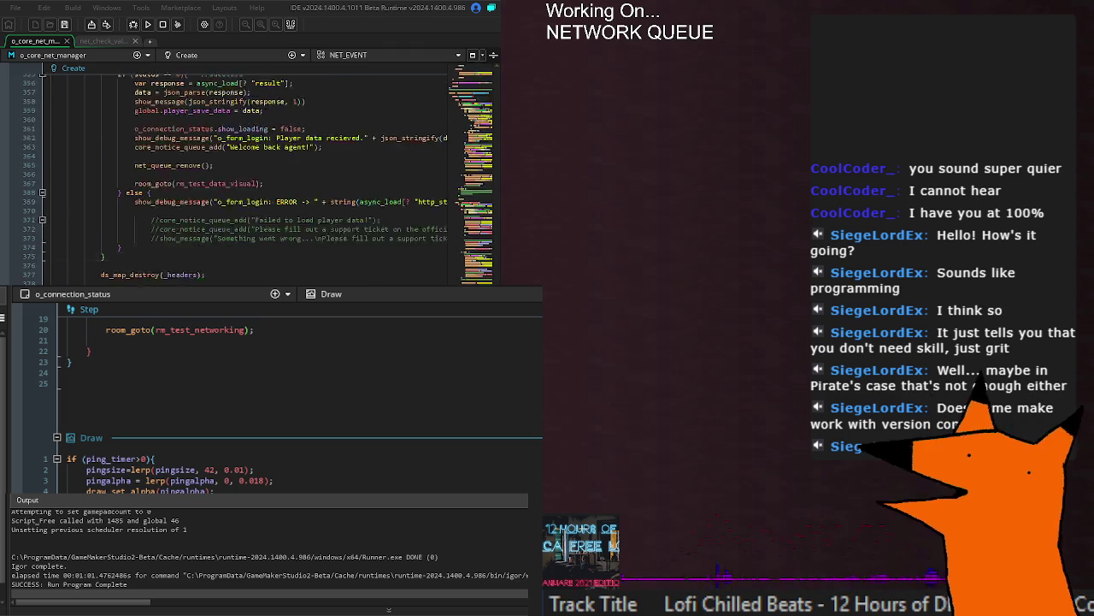
scroll(147, 242, down, 8)
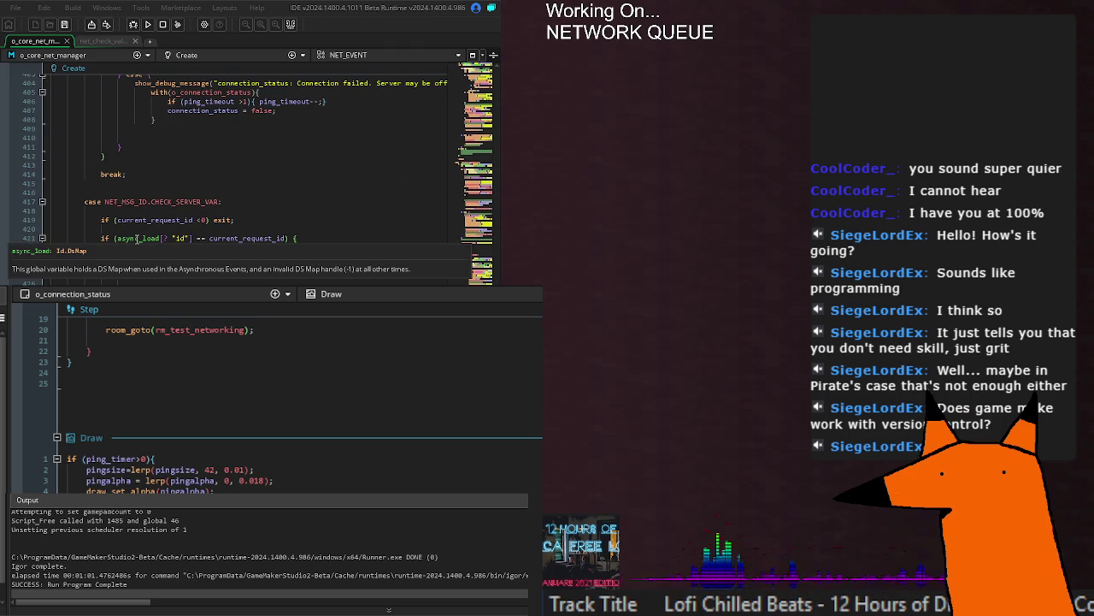
scroll(227, 245, up, 10)
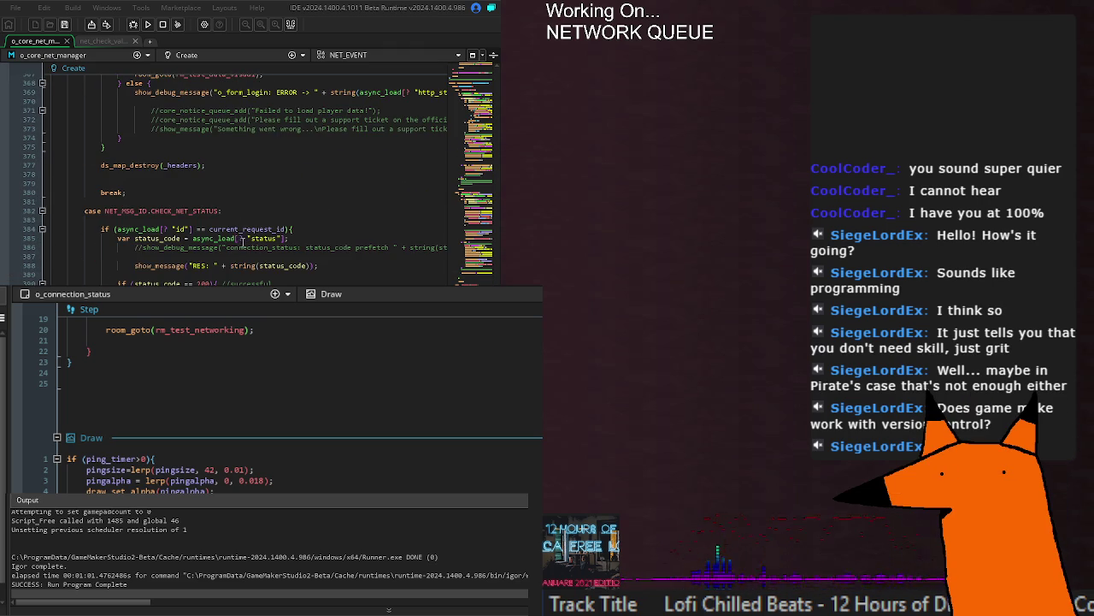
click(140, 230)
double_click(271, 230)
click(293, 229)
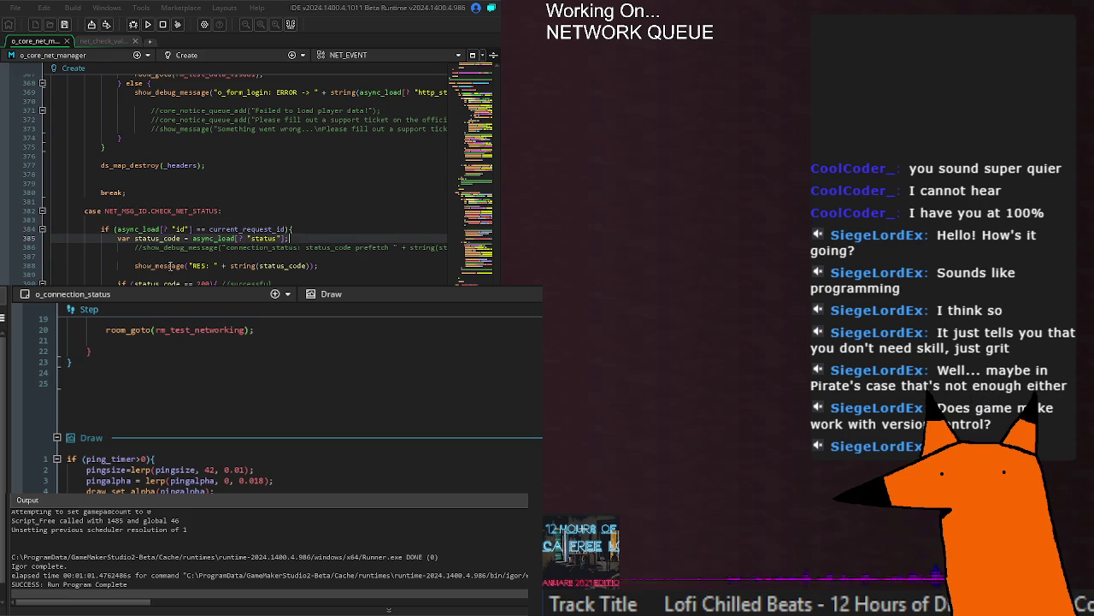
double_click(138, 266)
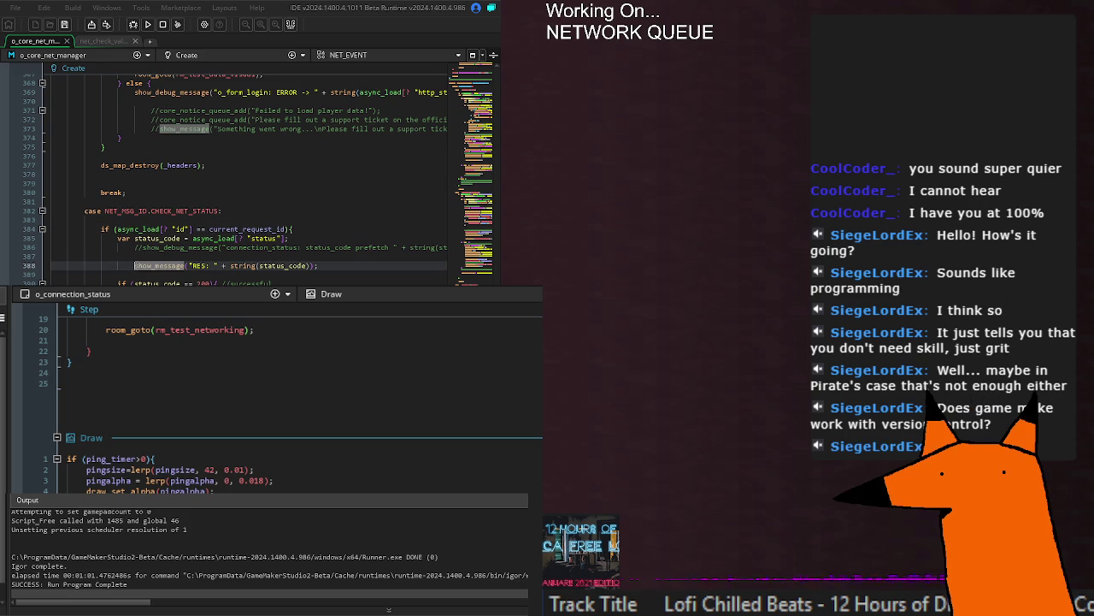
drag(134, 266, 318, 266)
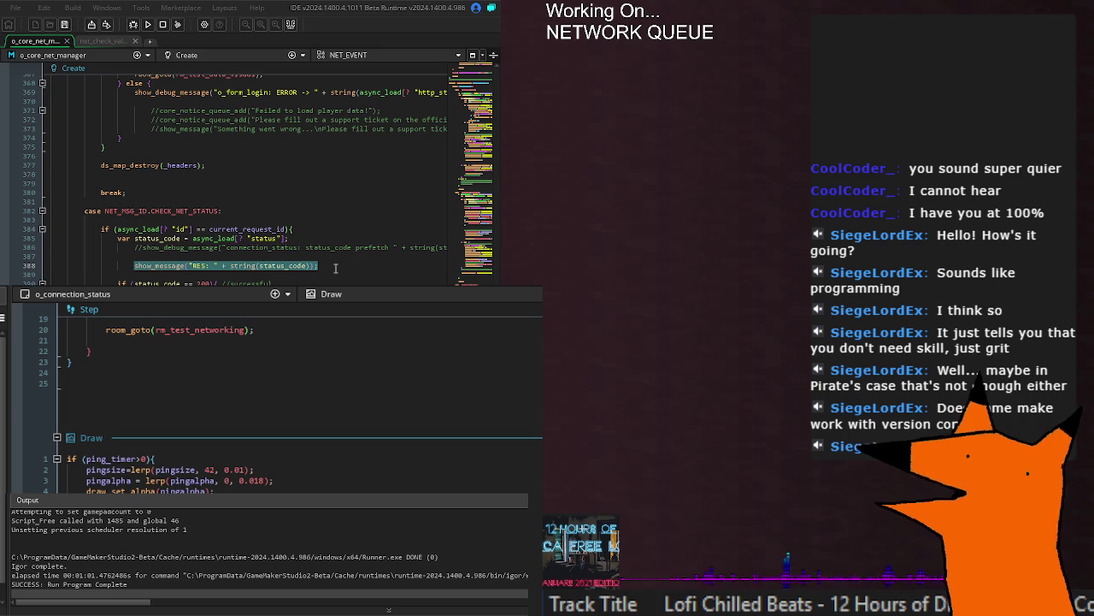
click(334, 267)
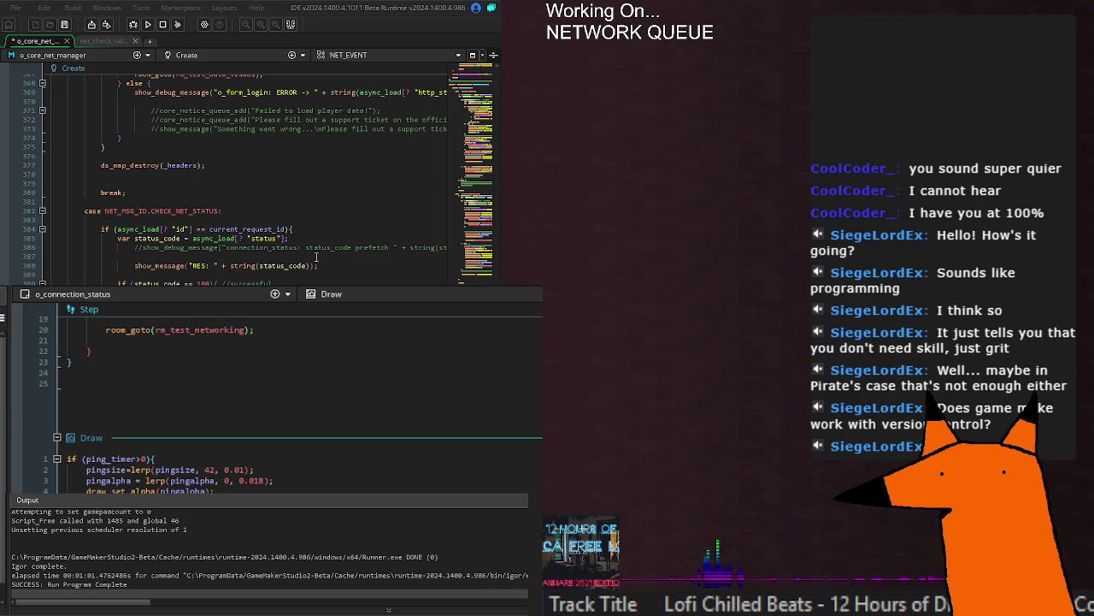
click(218, 229)
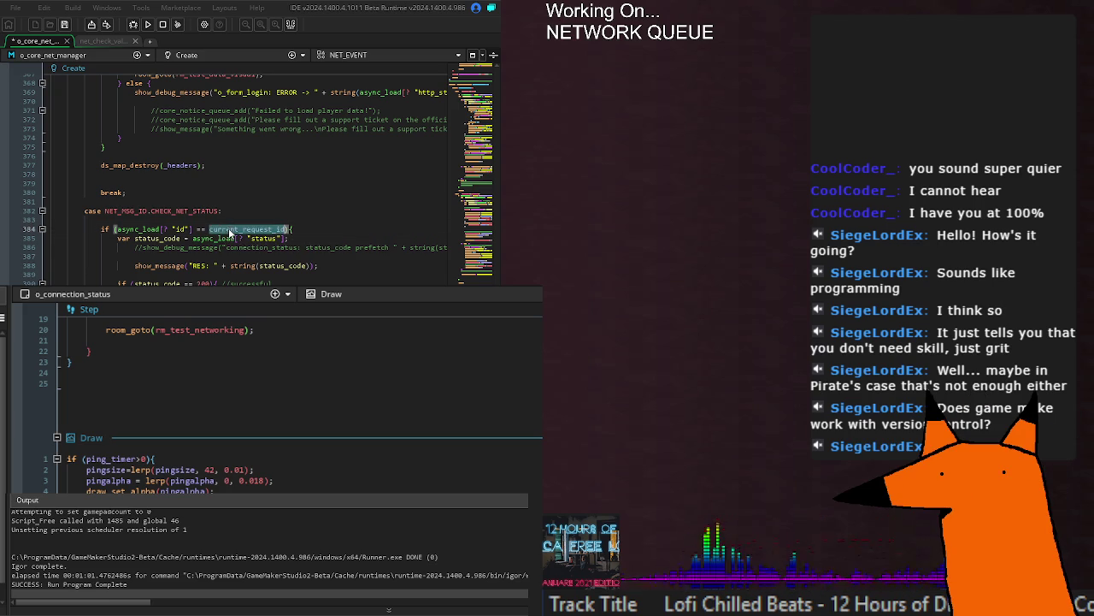
double_click(144, 229)
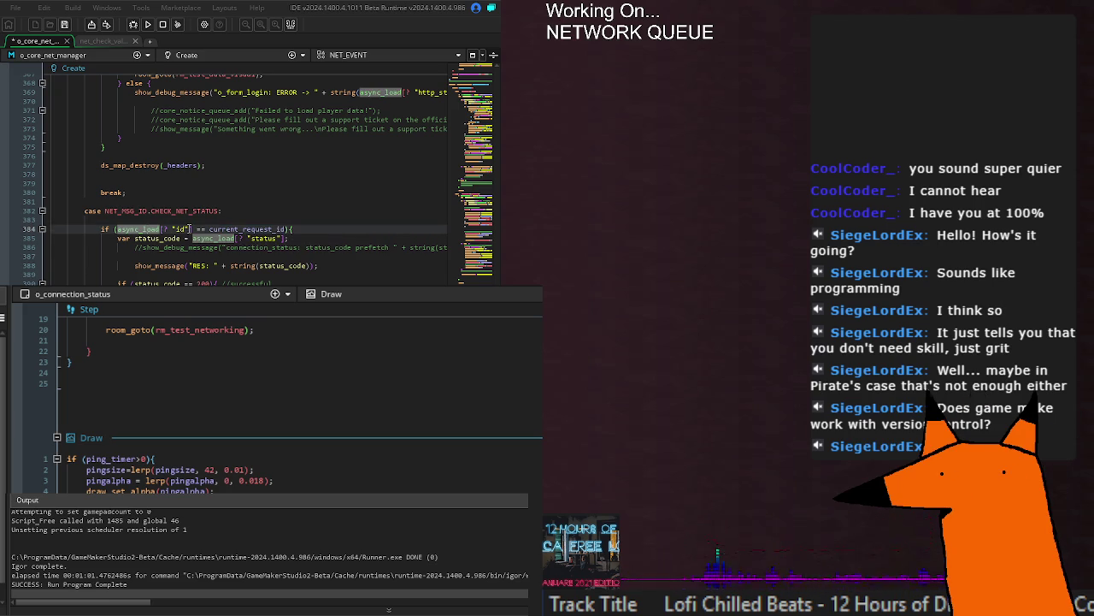
mouse_move(134, 225)
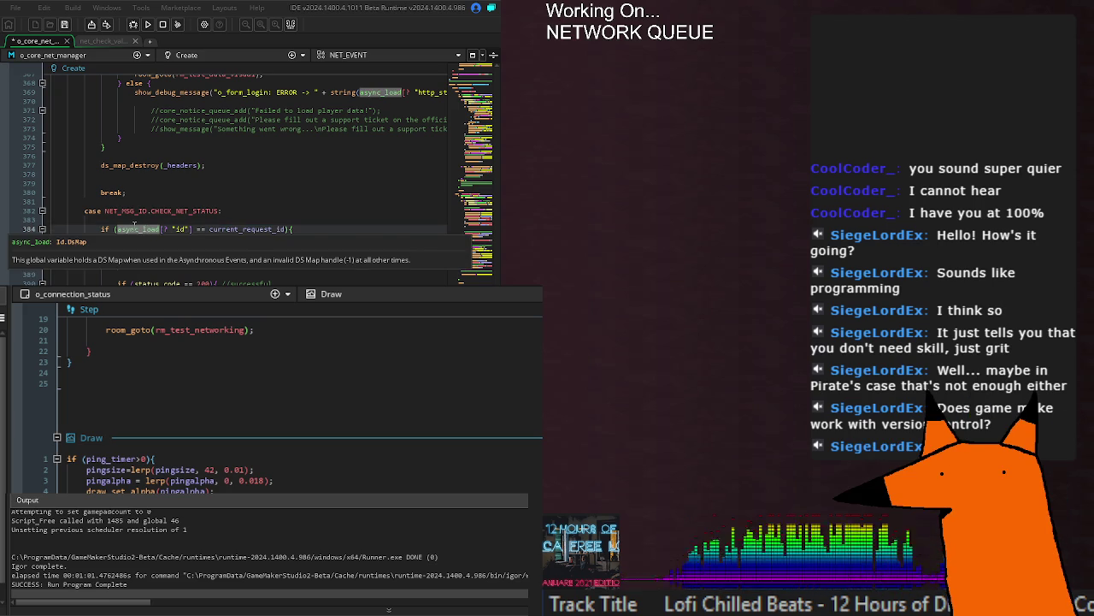
click(317, 230)
Step: Add show_message("ASYNC \n" + string(async_load)); at the CHECK_NET_STATUS case start and run the game
click(211, 219)
key(Tab)
text(show_message(")
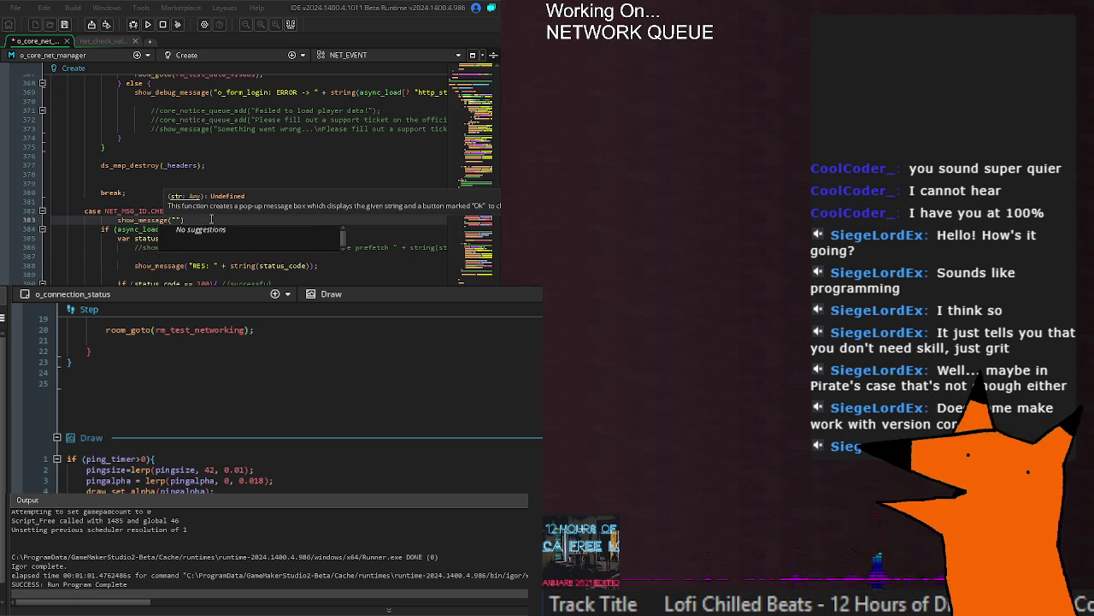
text(ASYNC \n)
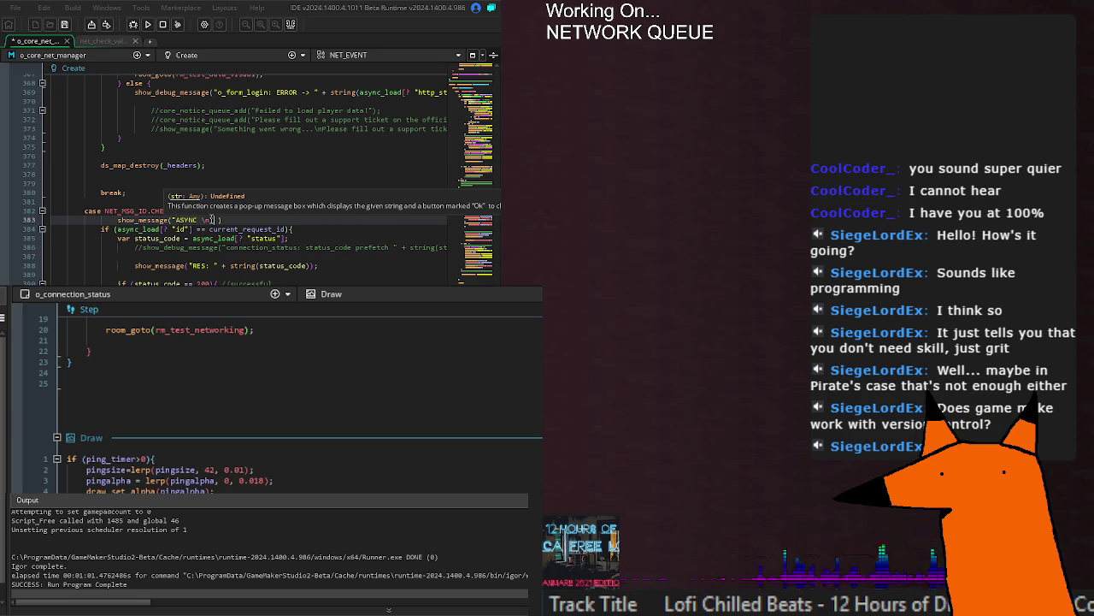
key(Right)
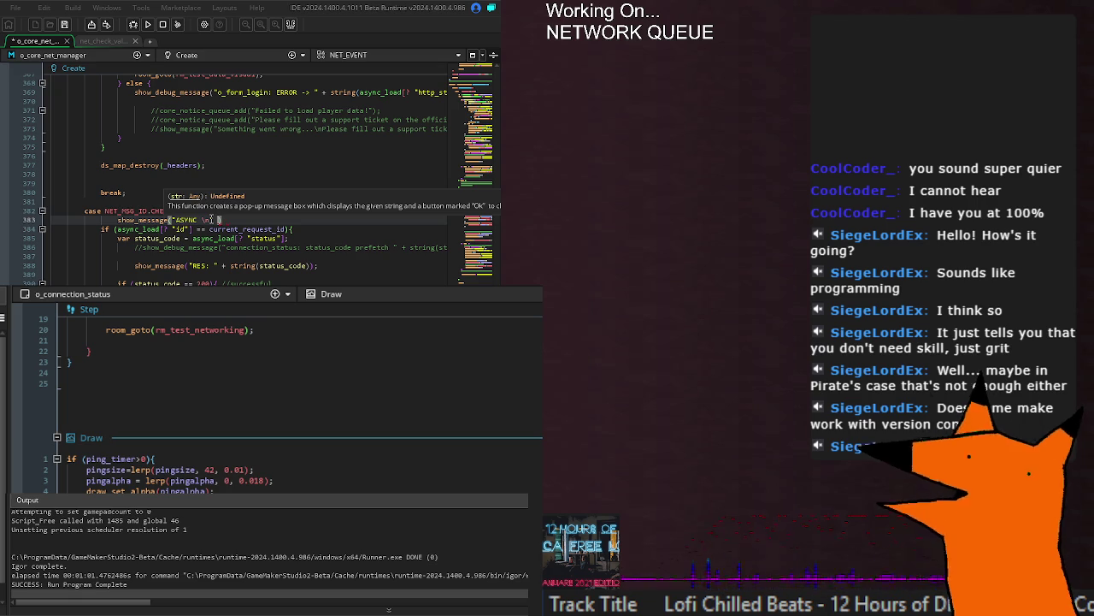
text(+ string()
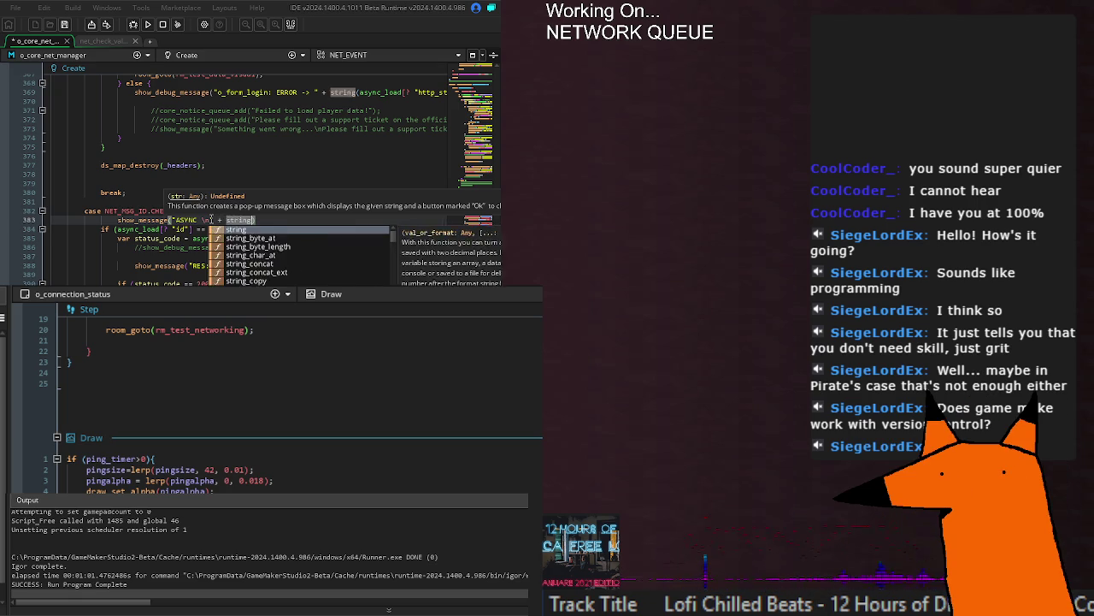
text(async_load)
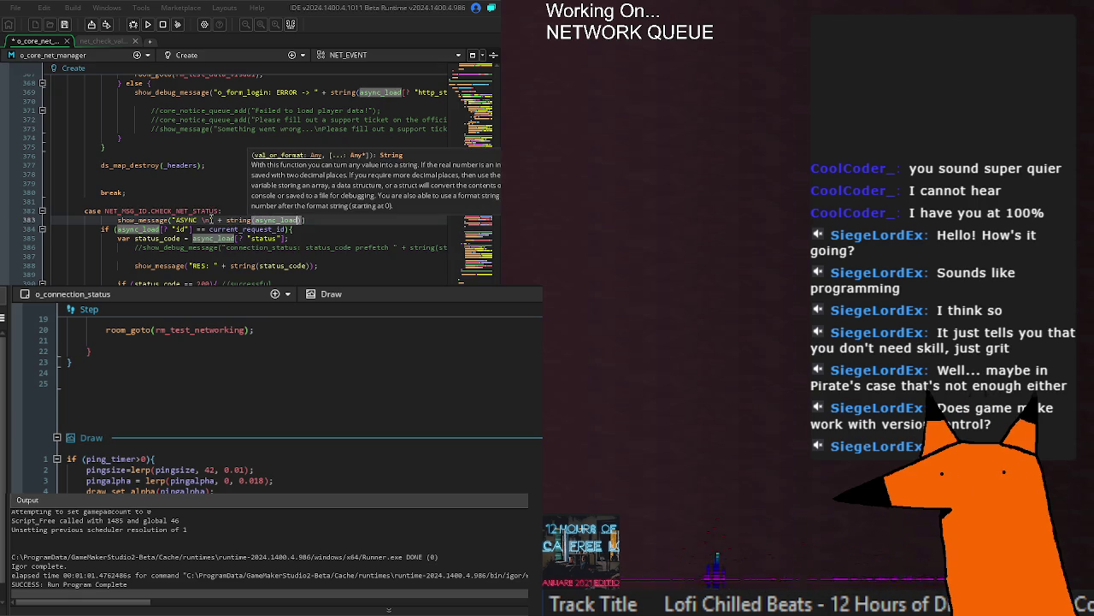
text();)
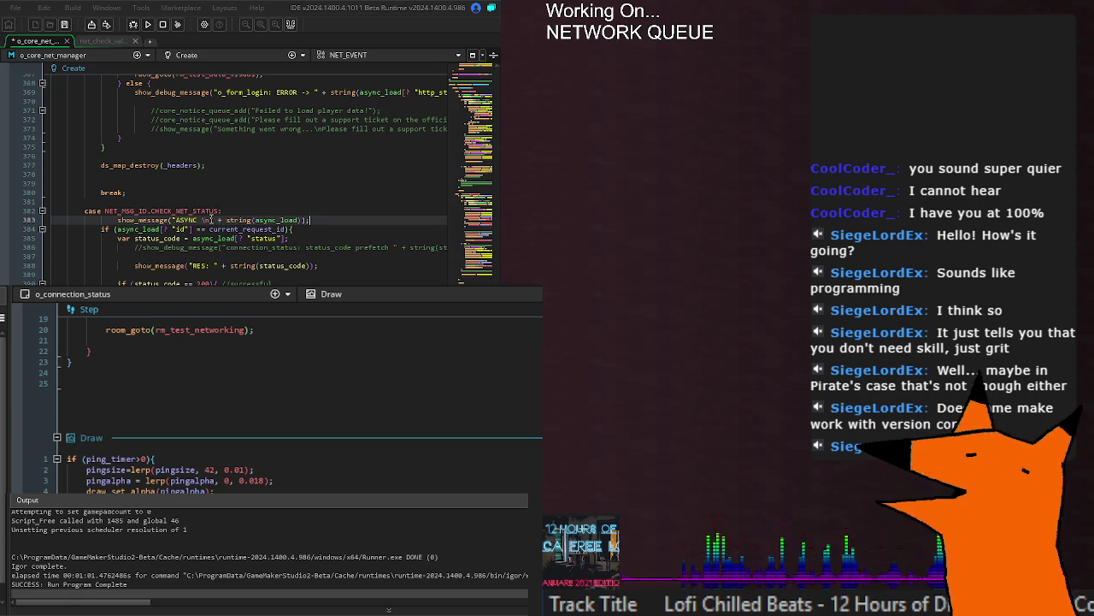
key(F5)
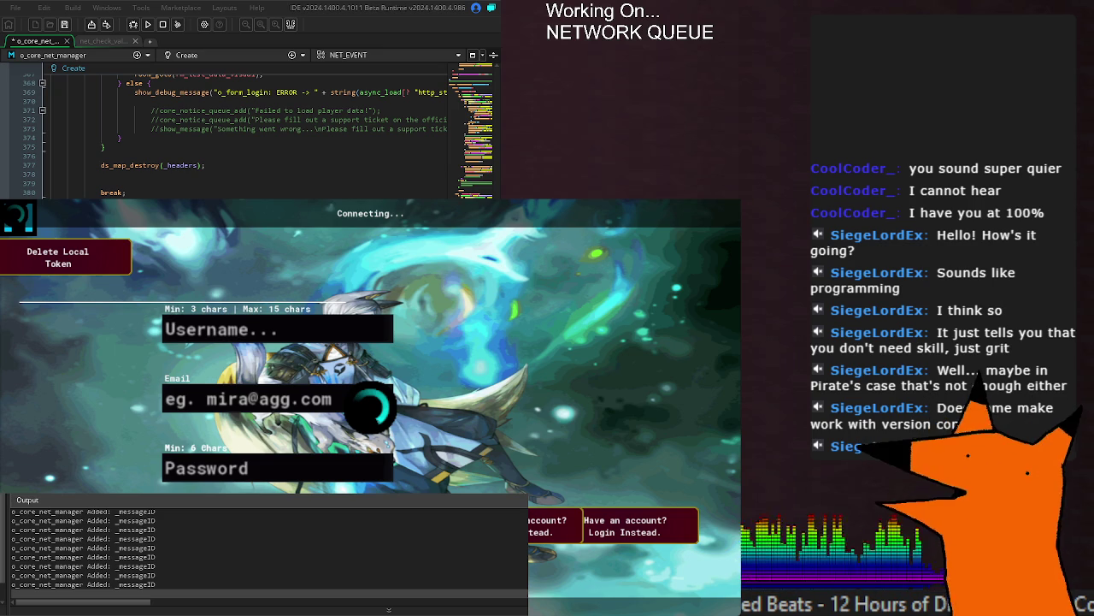
Step: Save the o_core_net_manager code and rerun the game test stuck on Connecting..
key(ctrl+s)
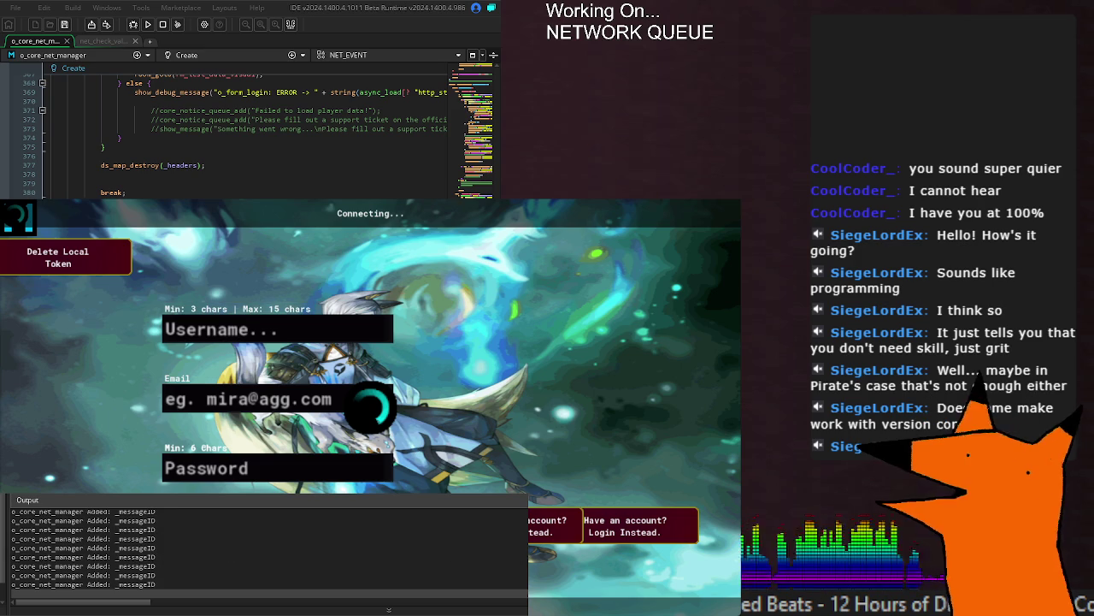
click(149, 25)
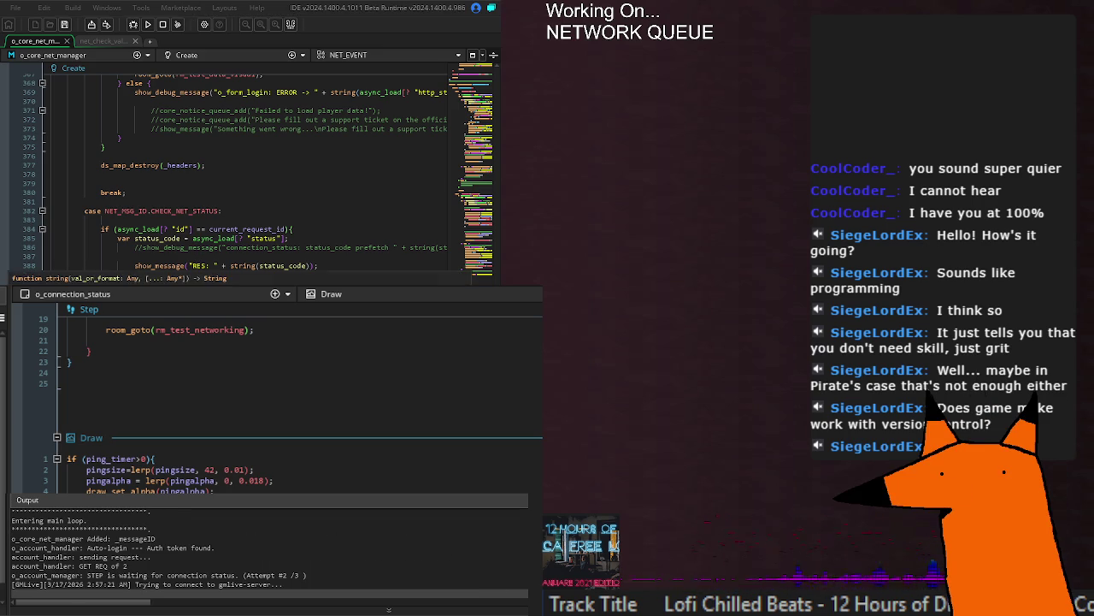
Step: Place the caret on blank line 387 while the rebuilt game starts up
click(339, 256)
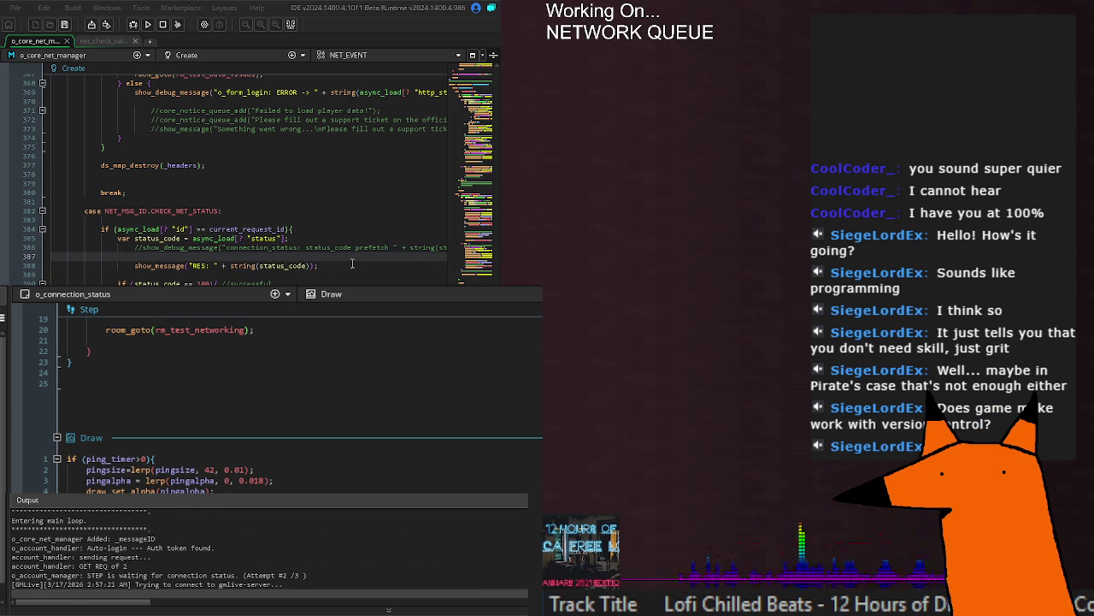
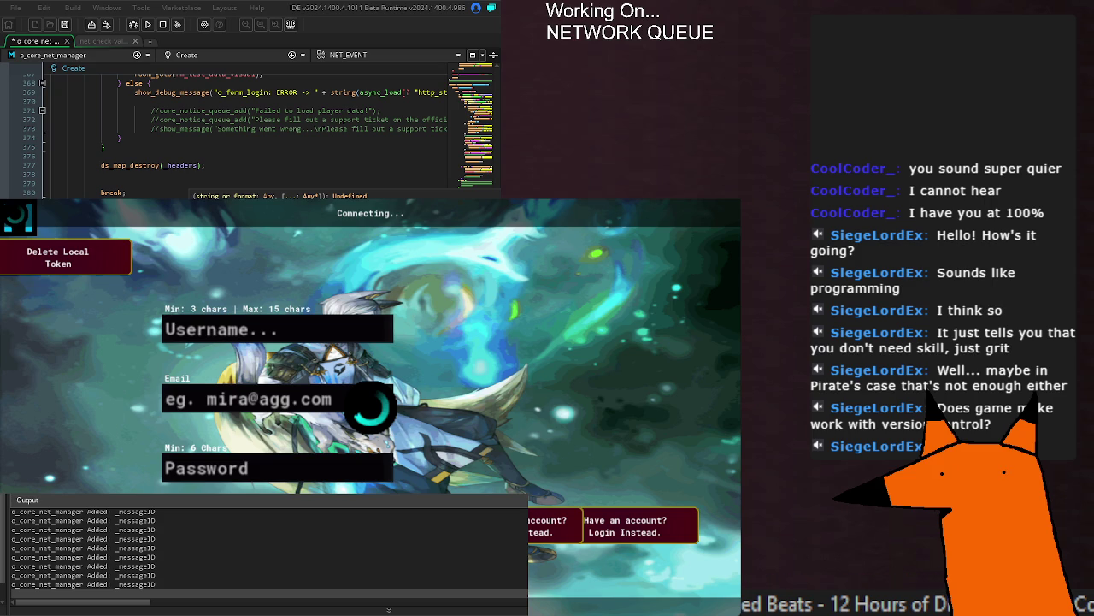
Step: Save the o_core_net_manager code, rerun the game to check its log, then stop it
key(ctrl+s)
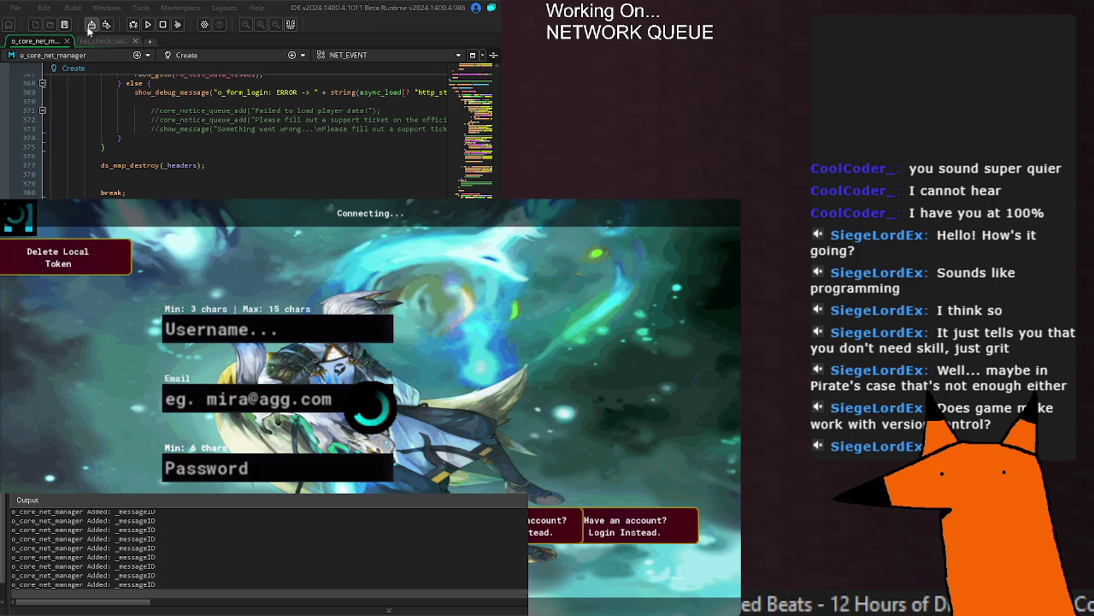
click(148, 24)
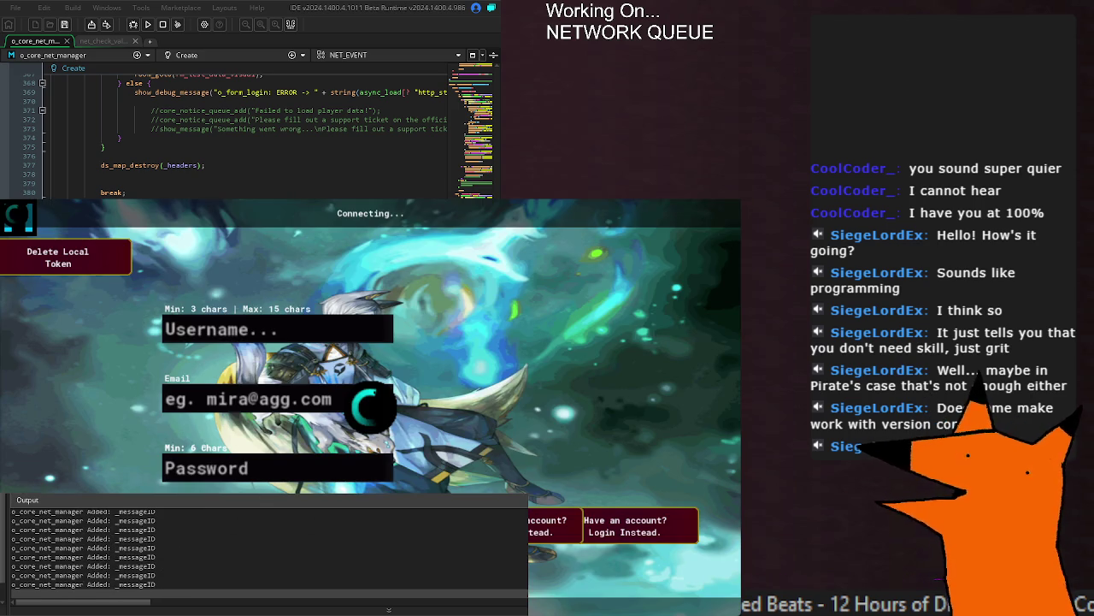
click(191, 542)
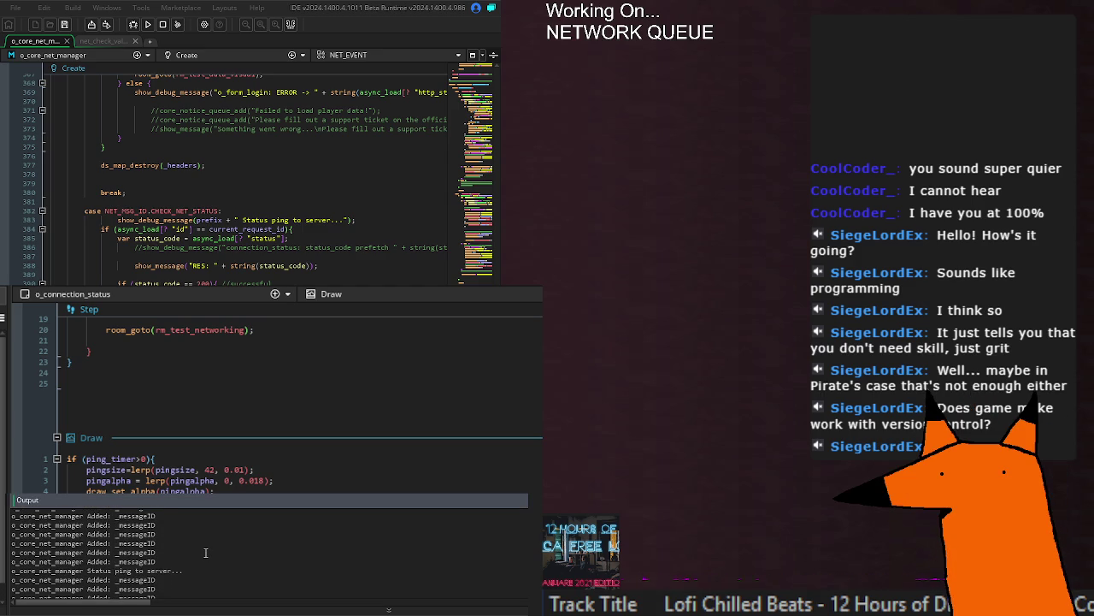
Step: Select the Status ping log line, then change ping_timer_set on line 3 to 60
drag(87, 547, 193, 548)
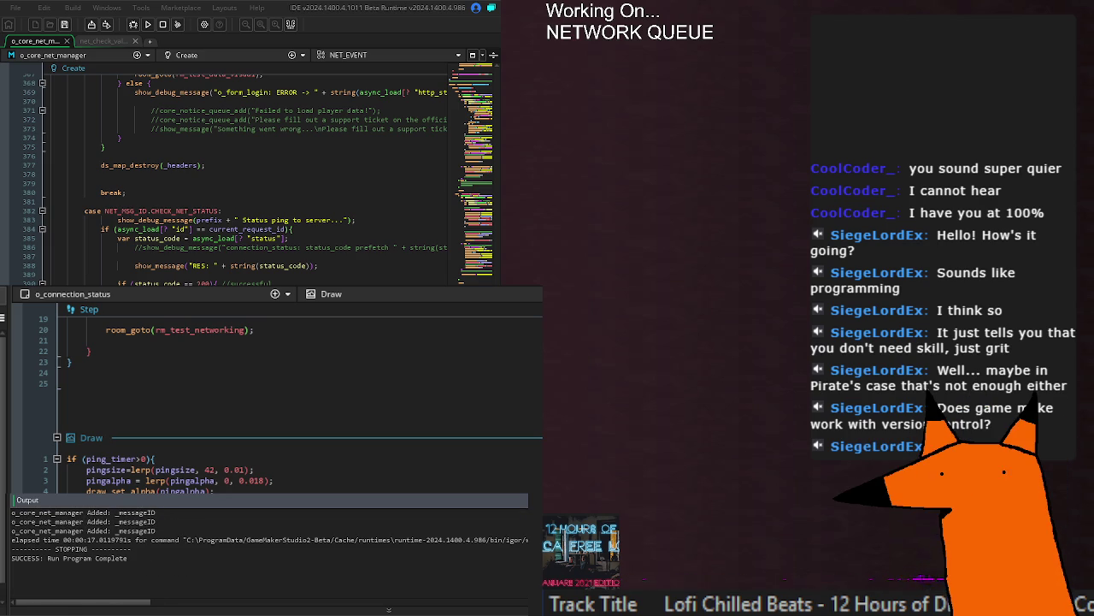
scroll(150, 470, up, 10)
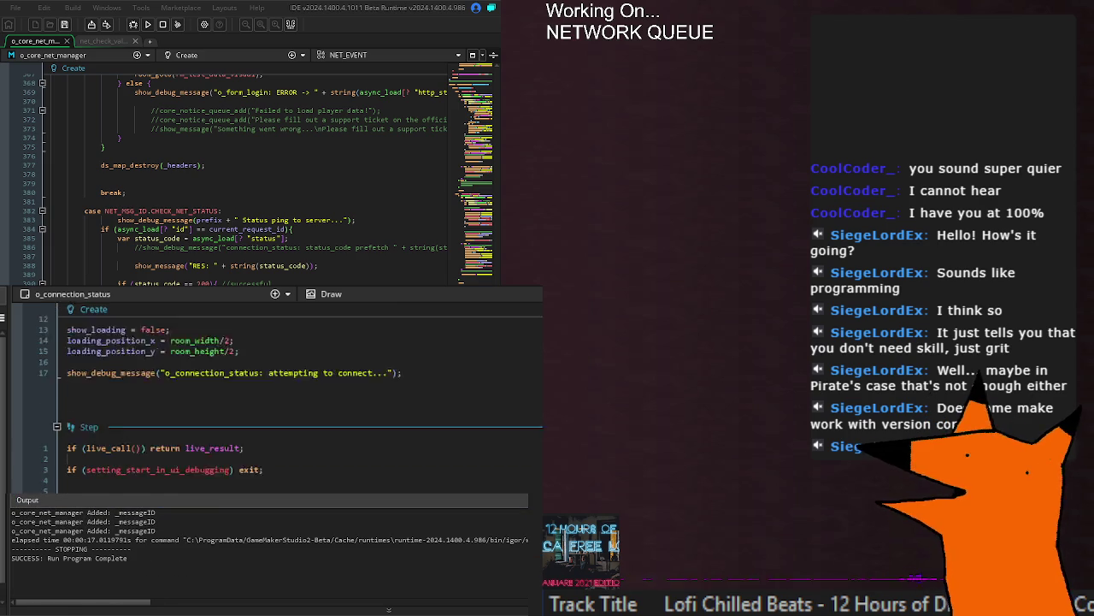
scroll(150, 470, up, 5)
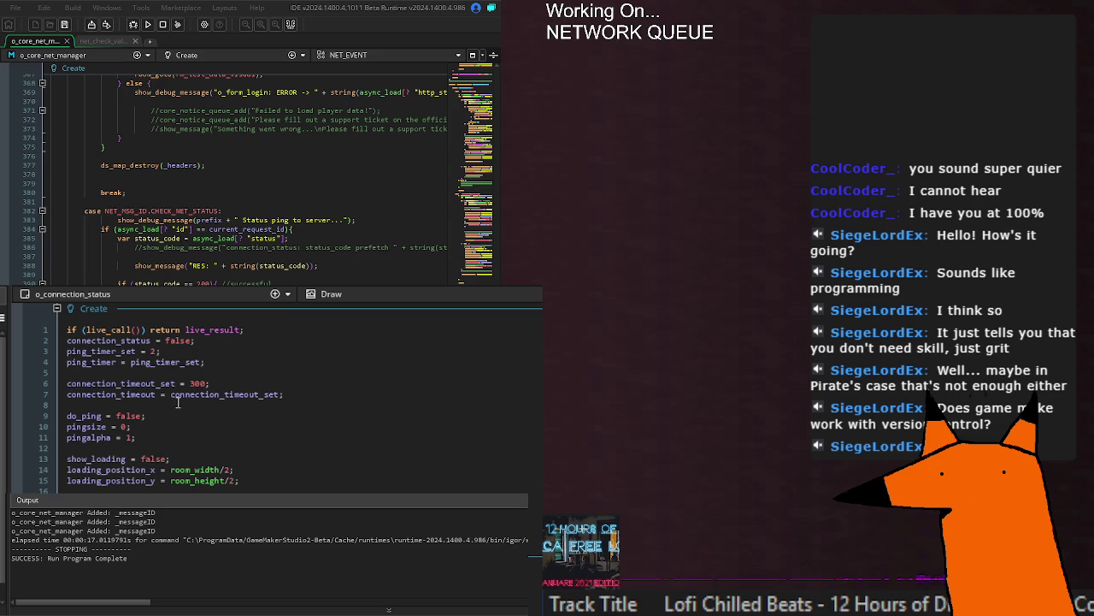
double_click(153, 351)
text(2)
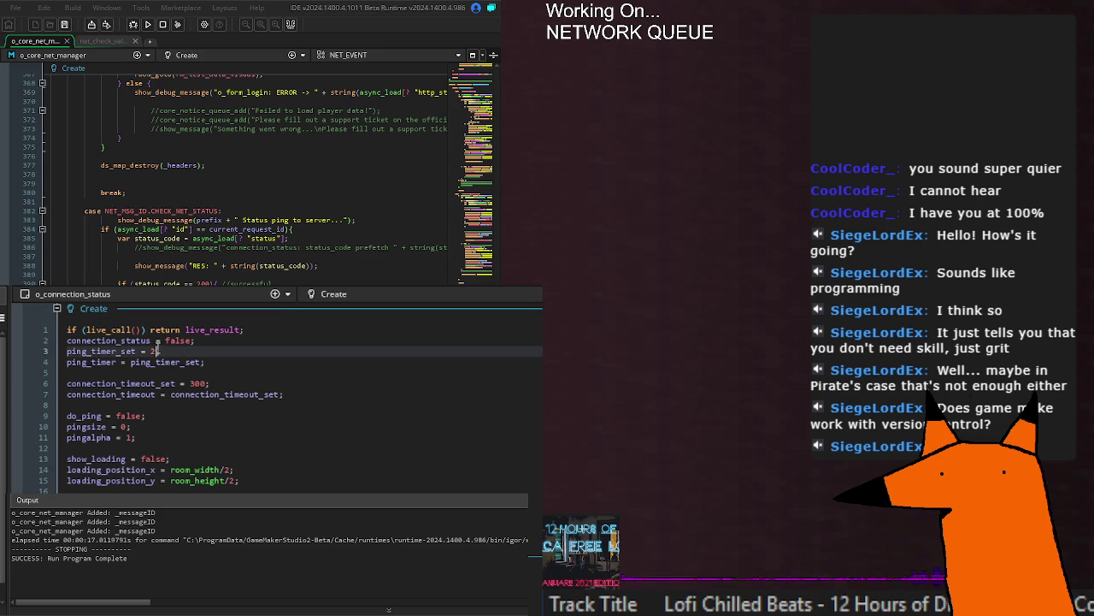
double_click(153, 350)
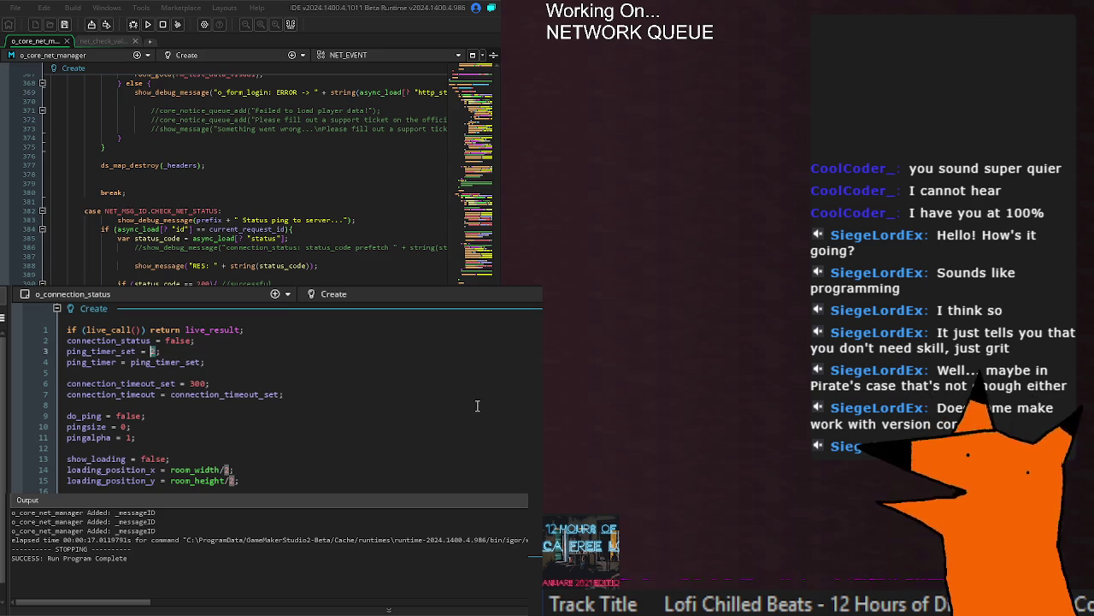
text(60)
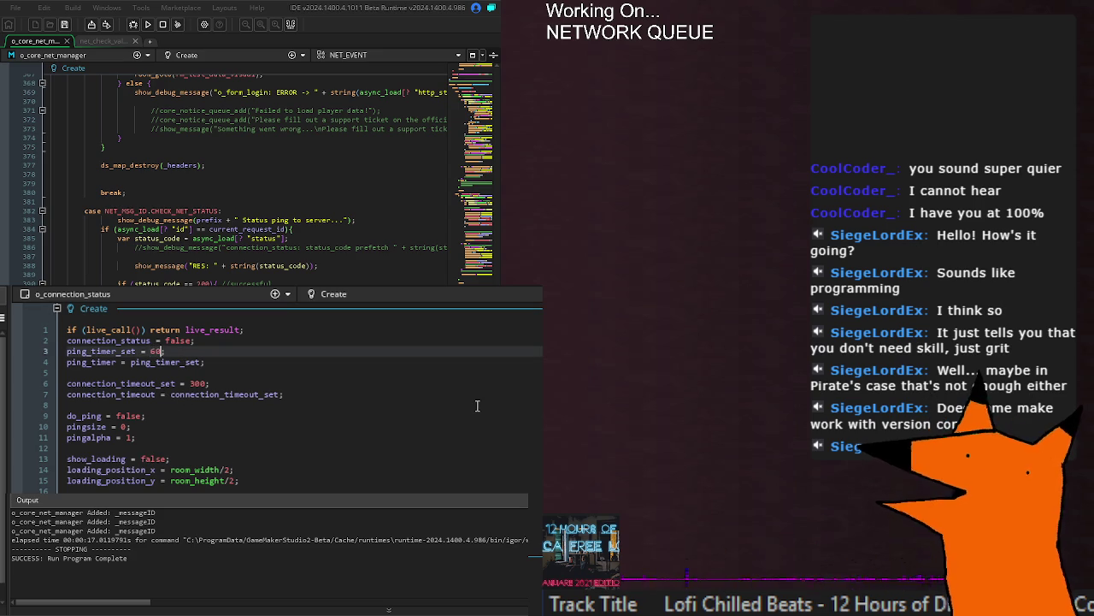
click(212, 384)
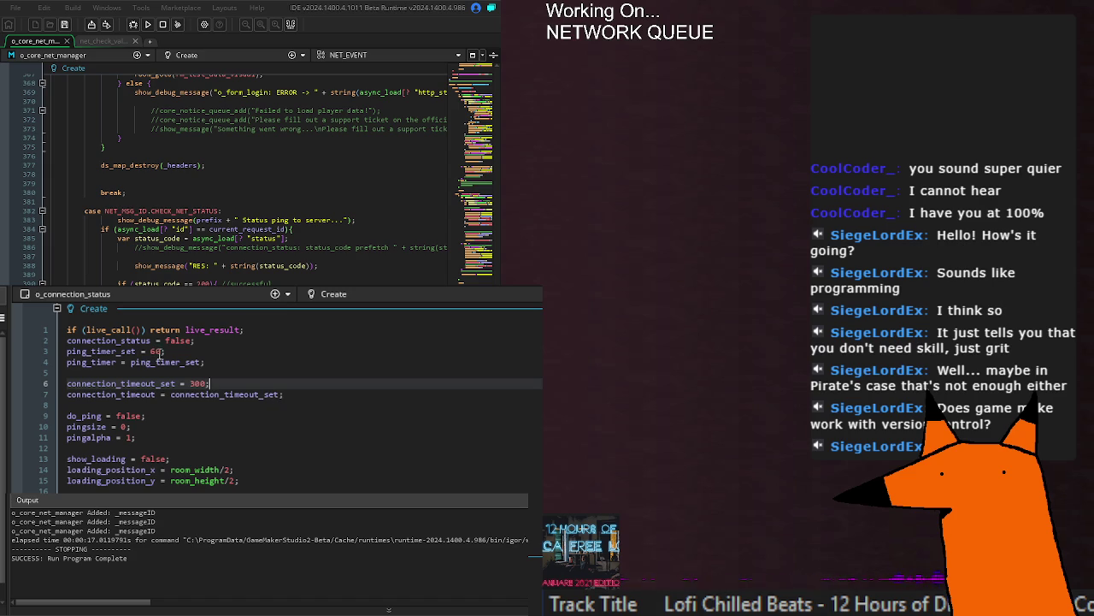
Step: Change ping_timer_set to 120 and relaunch the game with F5
click(155, 350)
key(End)
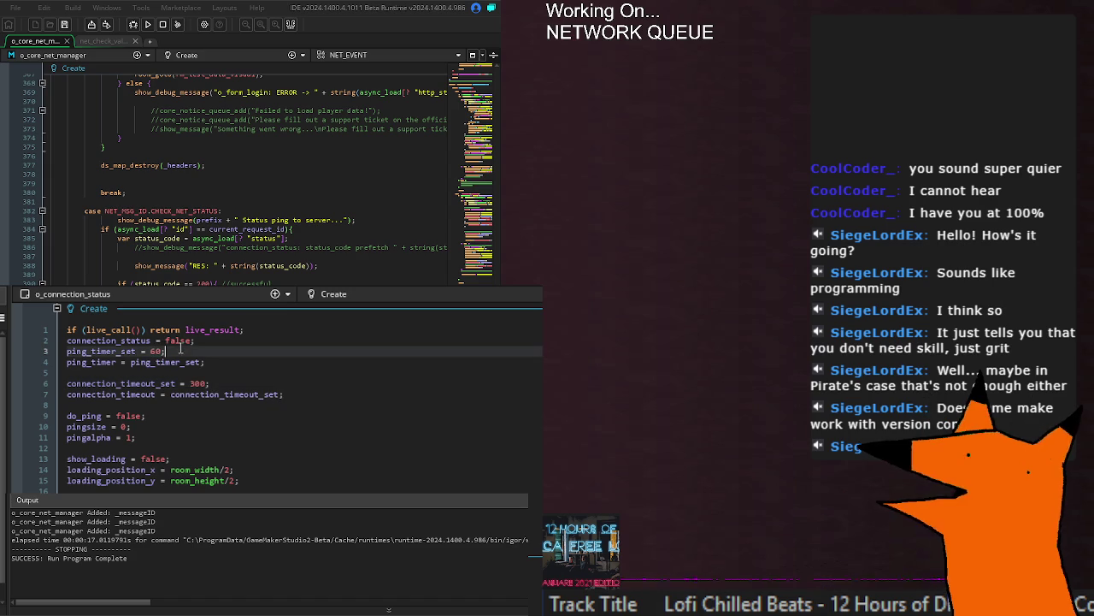
click(156, 352)
double_click(155, 350)
text(120)
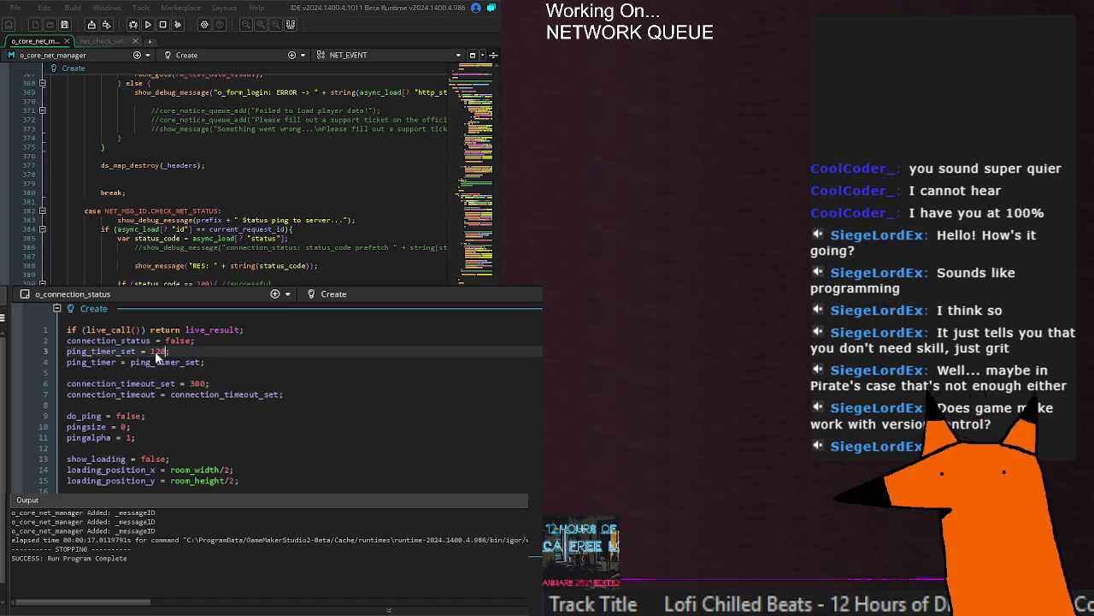
click(359, 395)
key(F5)
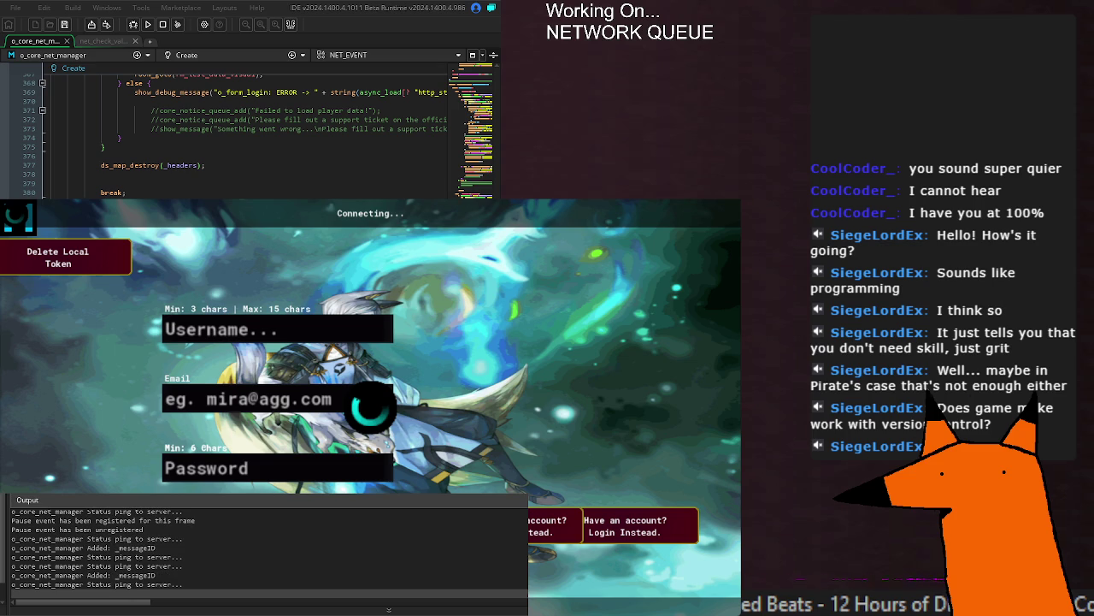
Step: Scroll the Output log to watch the Status ping to server messages
scroll(248, 132, up, 6)
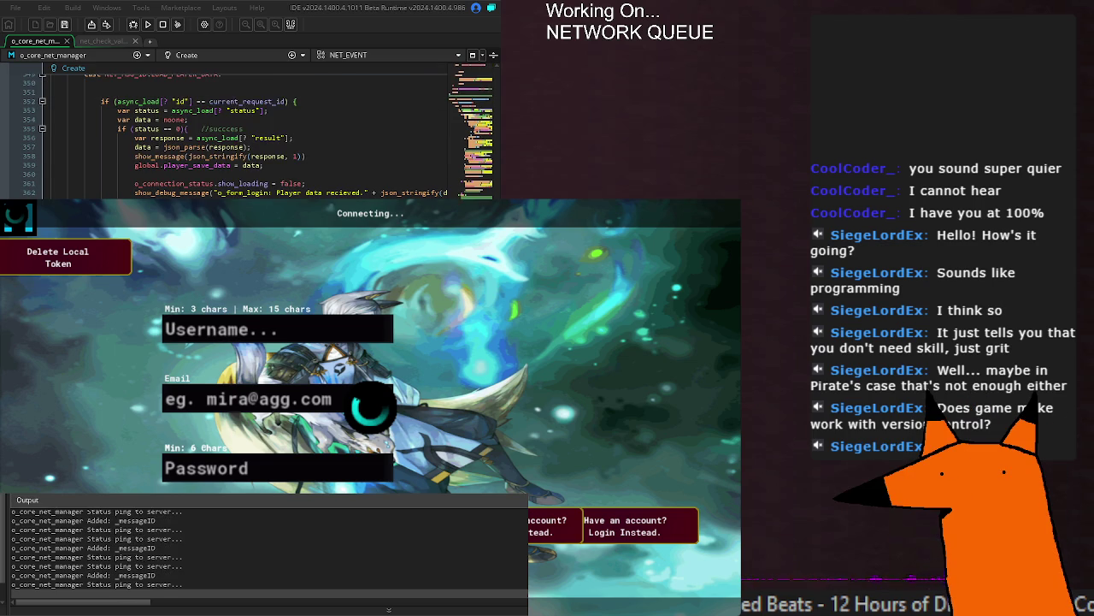
scroll(248, 133, down, 4)
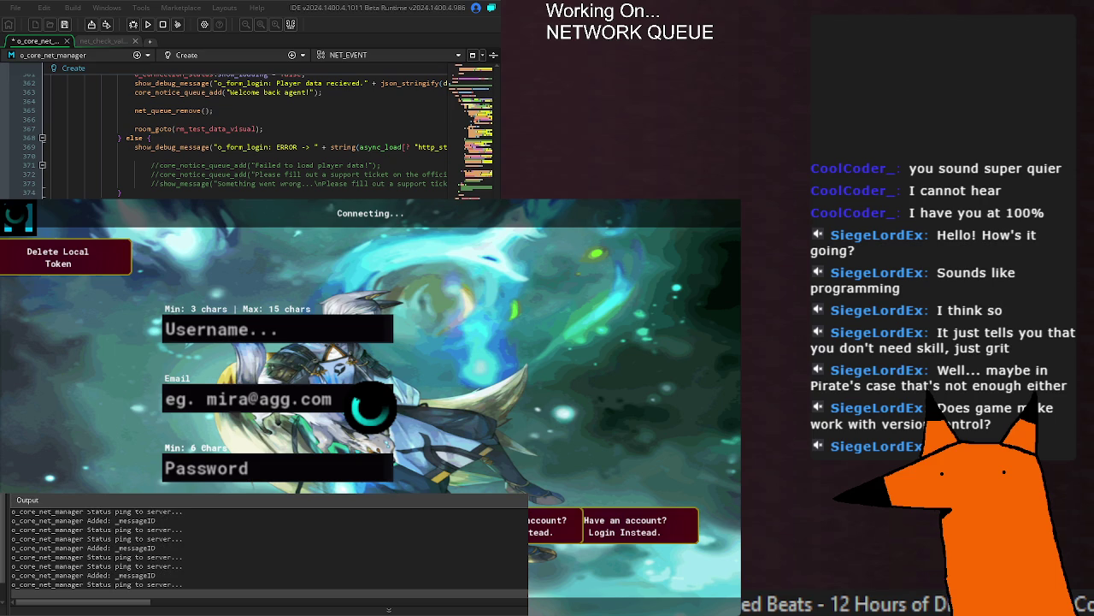
Step: Scroll the output sideways, then restart the game with F5 to log async load status lines
scroll(248, 137, right, 2)
scroll(252, 136, left, 1)
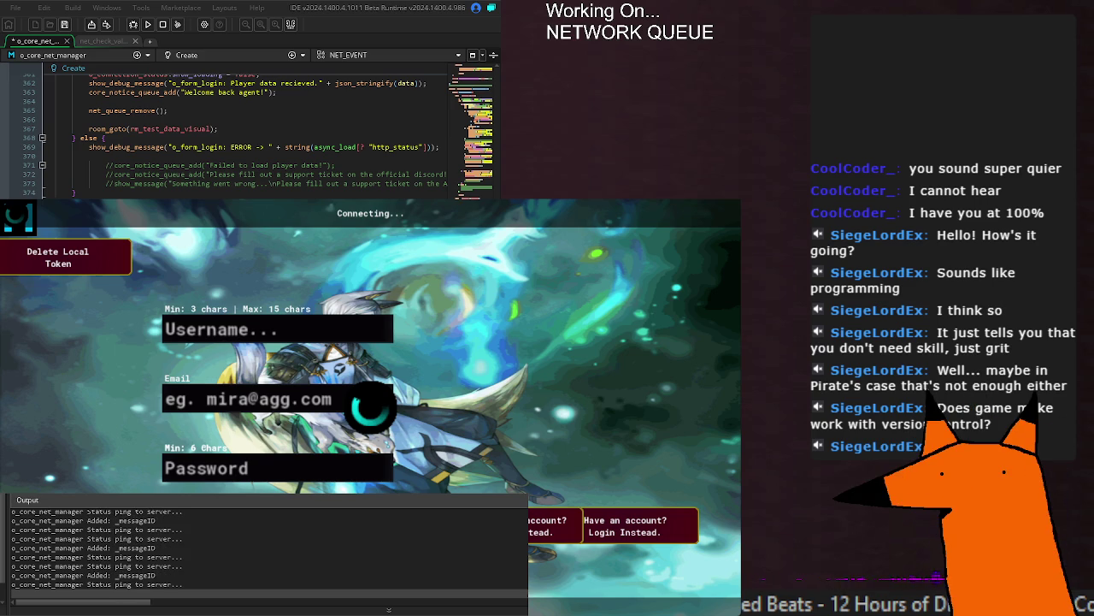
key(F5)
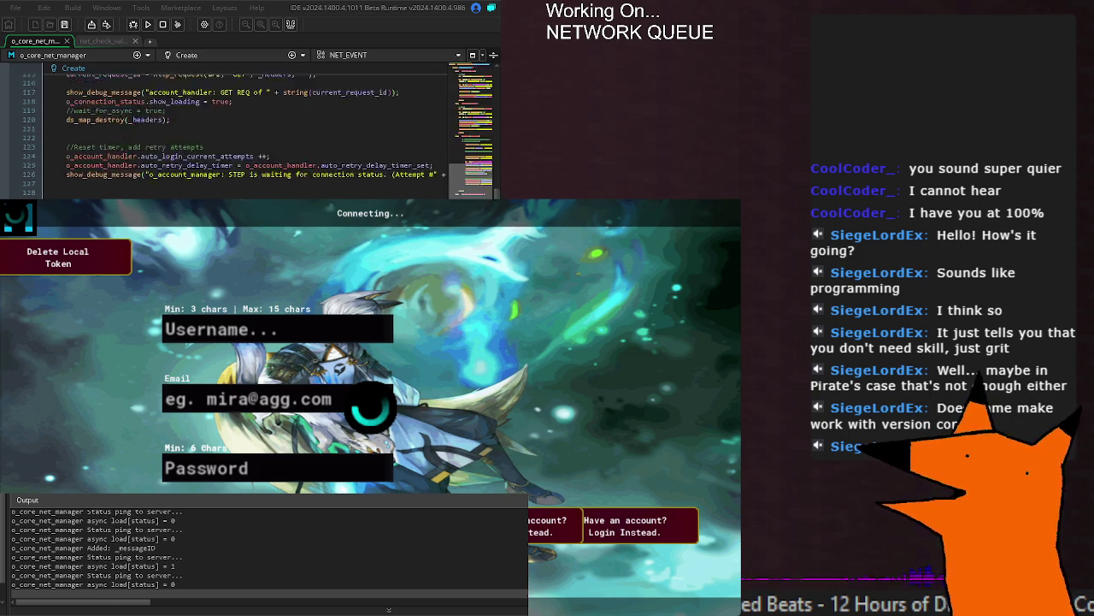
Step: Rerun the game with F5, then close it with Alt+F4
scroll(248, 133, up, 20)
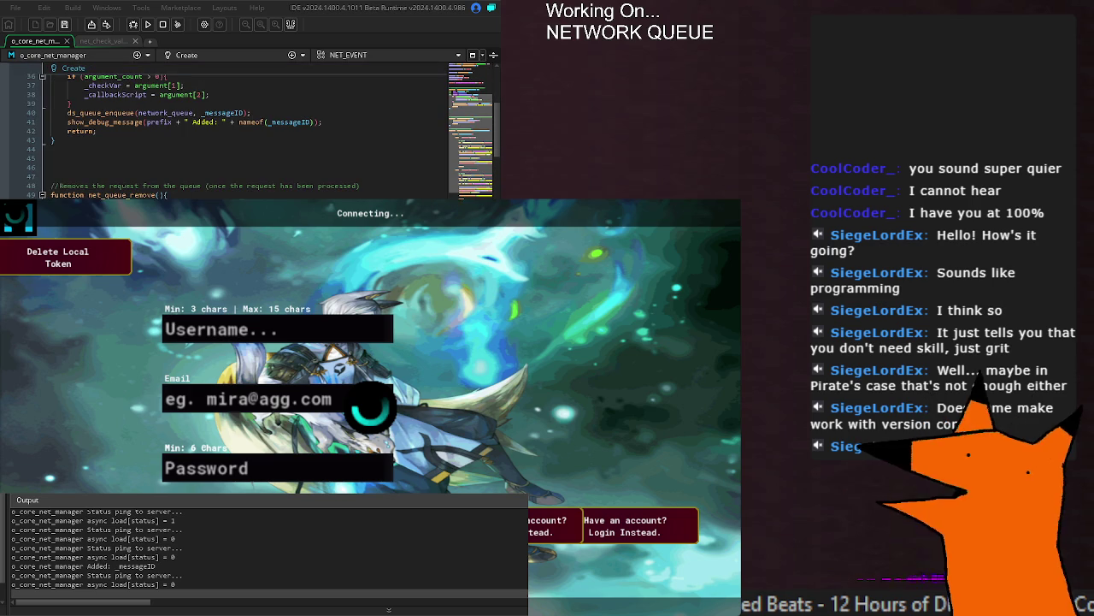
scroll(247, 133, down, 10)
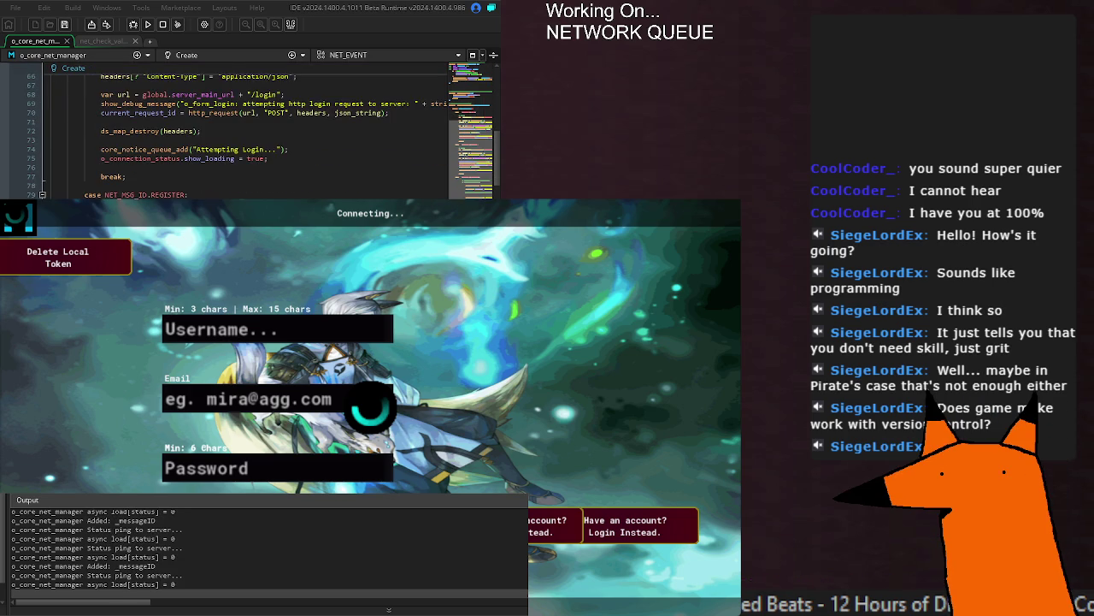
scroll(248, 133, down, 20)
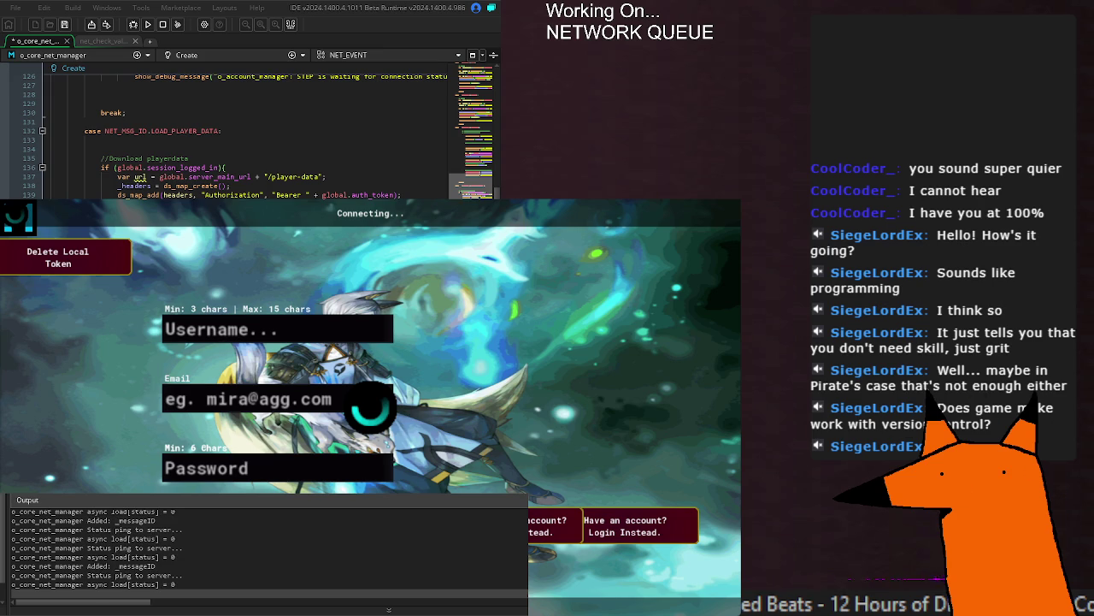
key(F5)
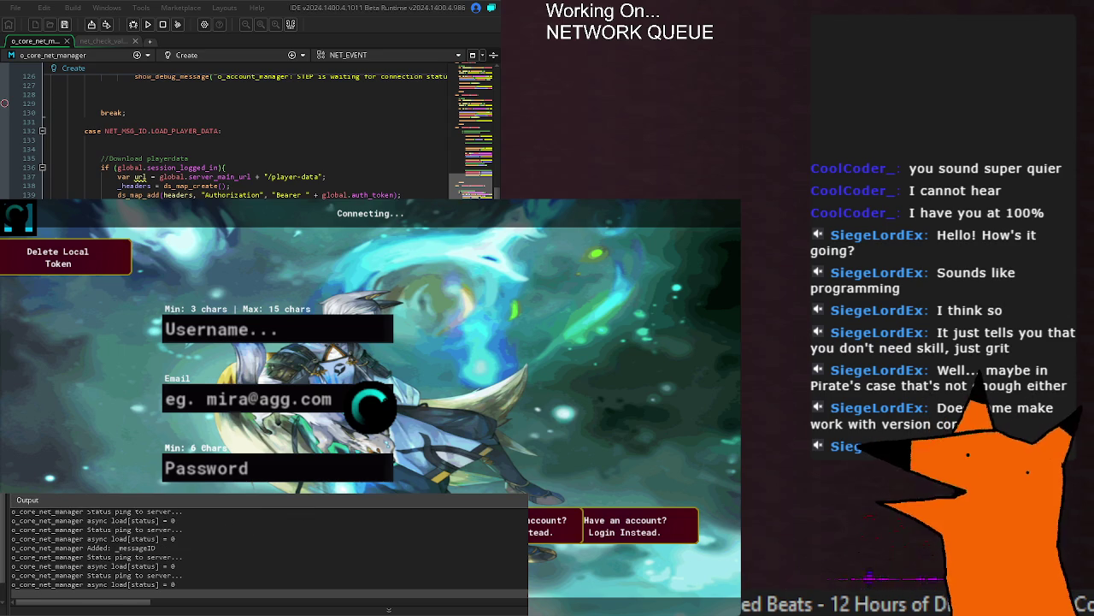
key(alt+F4)
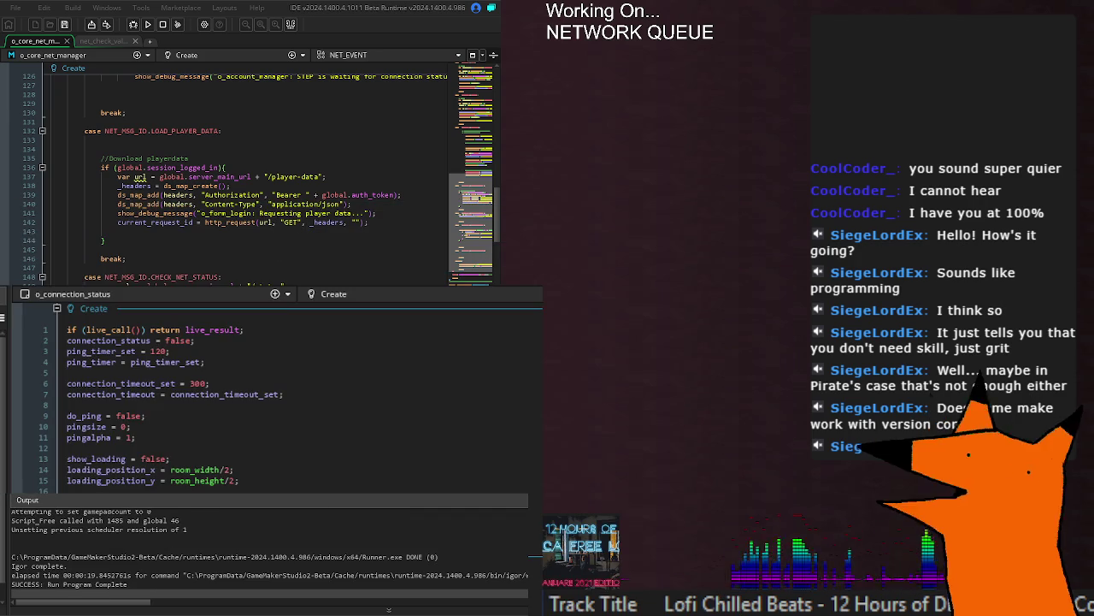
Step: Inspect the http_request call on line 142, then launch the game with Run
scroll(286, 222, up, 10)
scroll(286, 222, up, 6)
scroll(238, 240, down, 18)
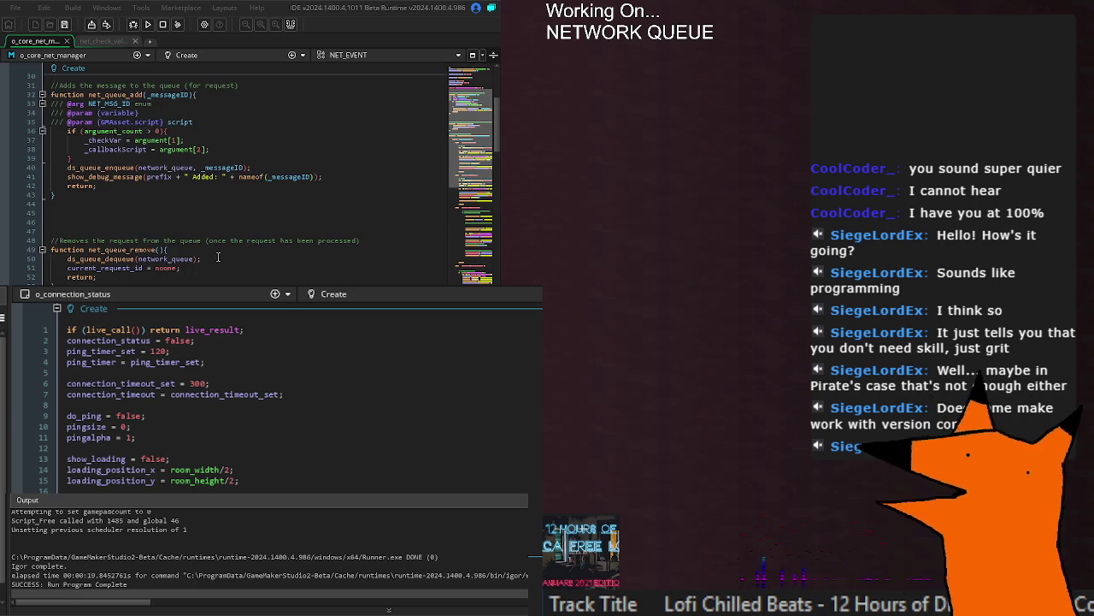
scroll(237, 240, up, 6)
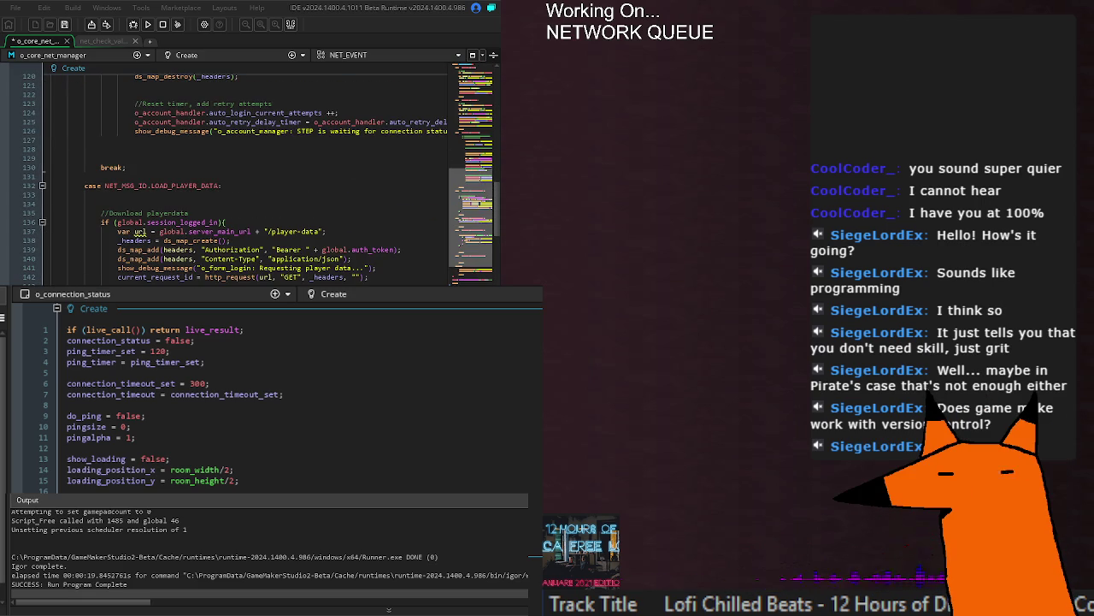
double_click(229, 277)
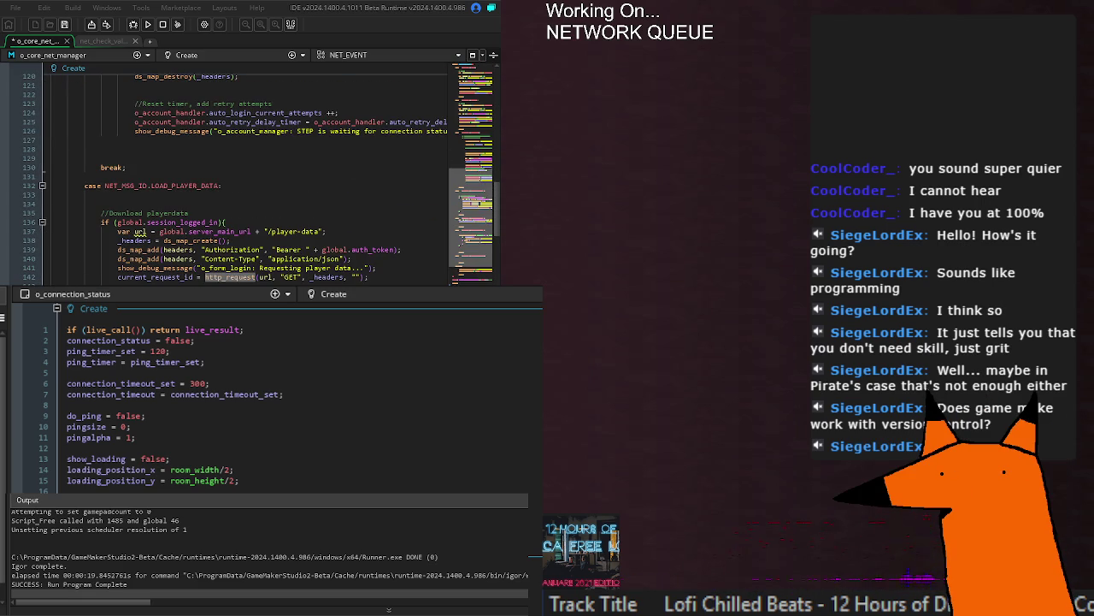
key(Right)
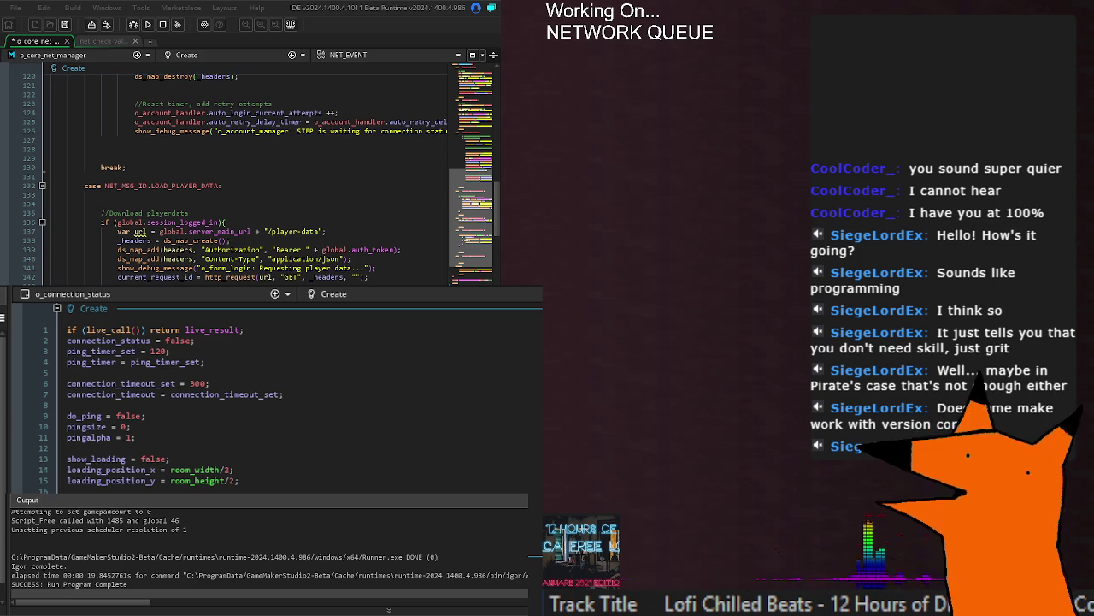
scroll(299, 212, up, 15)
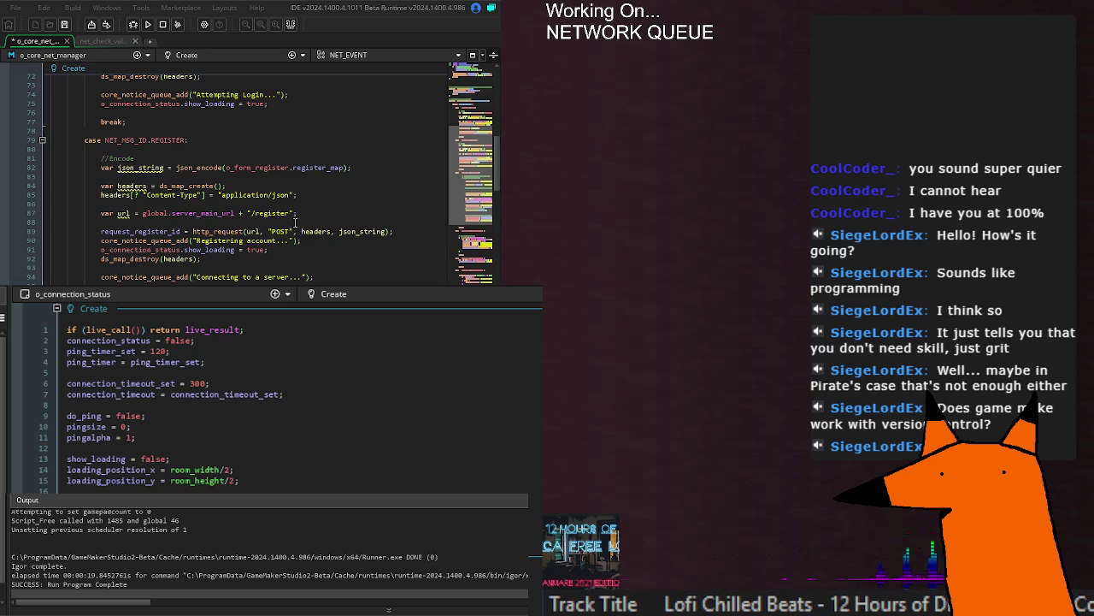
scroll(295, 221, down, 15)
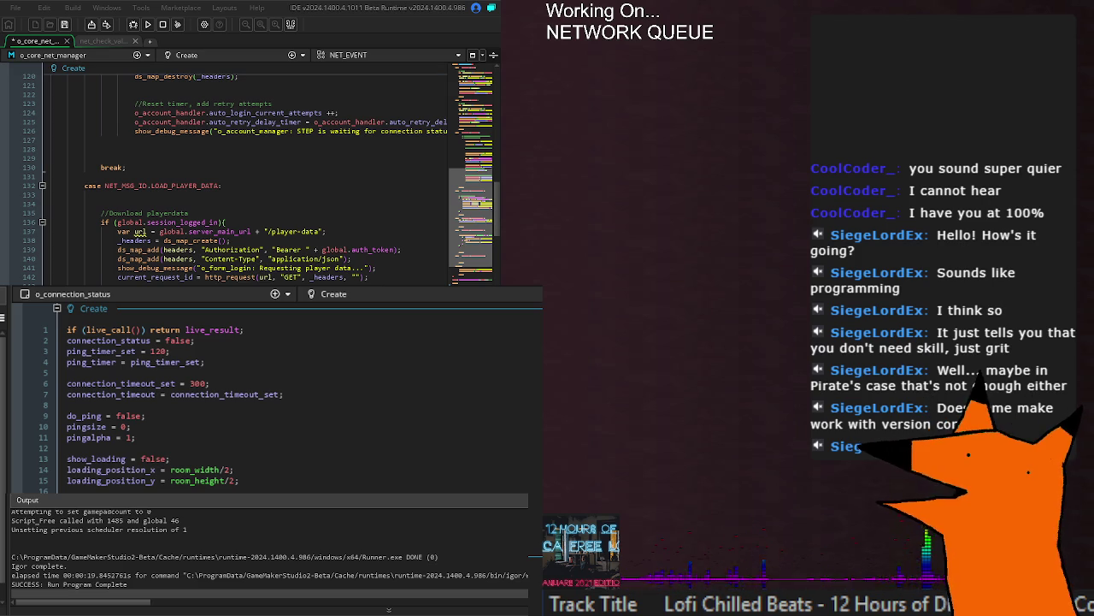
scroll(256, 180, right, 1)
scroll(256, 180, right, 1)
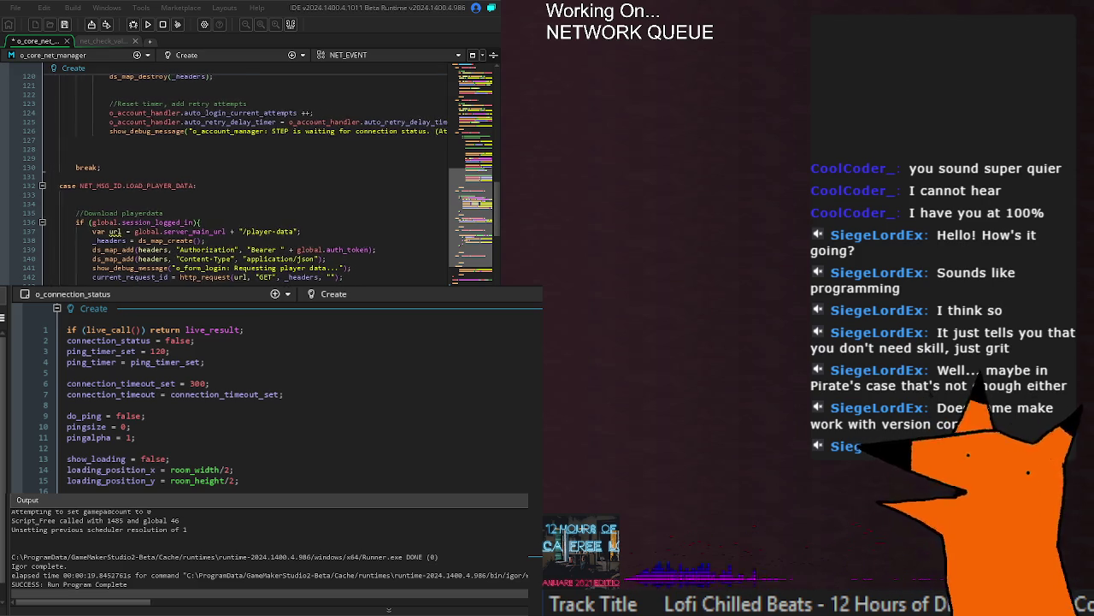
scroll(256, 179, right, 1)
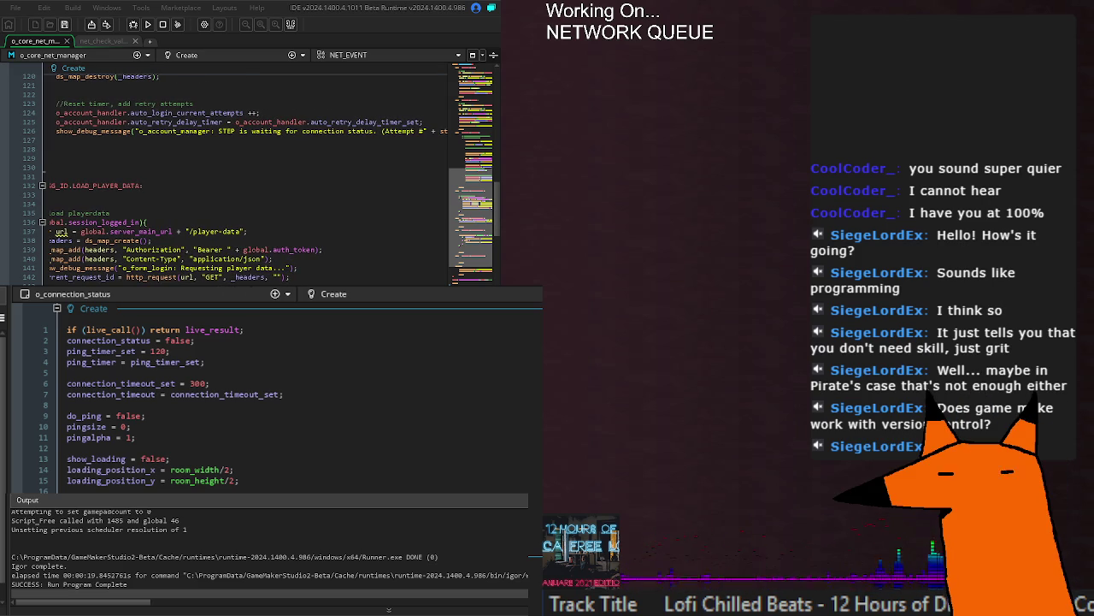
click(148, 24)
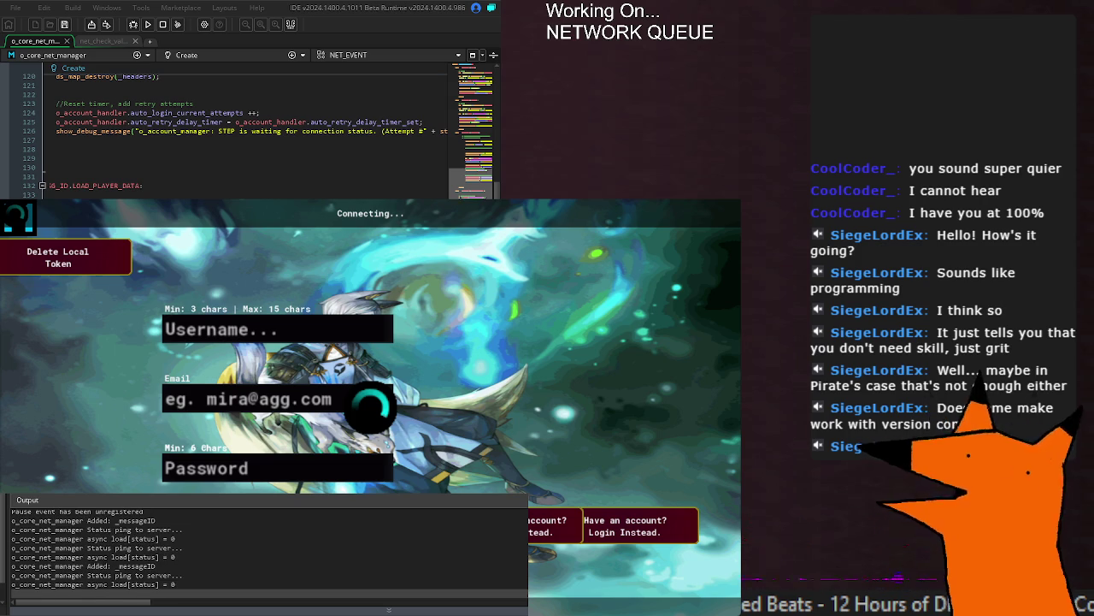
Step: Review the o_core_net_manager code while the game pings, then close the game with Alt+F4
scroll(248, 128, left, 1)
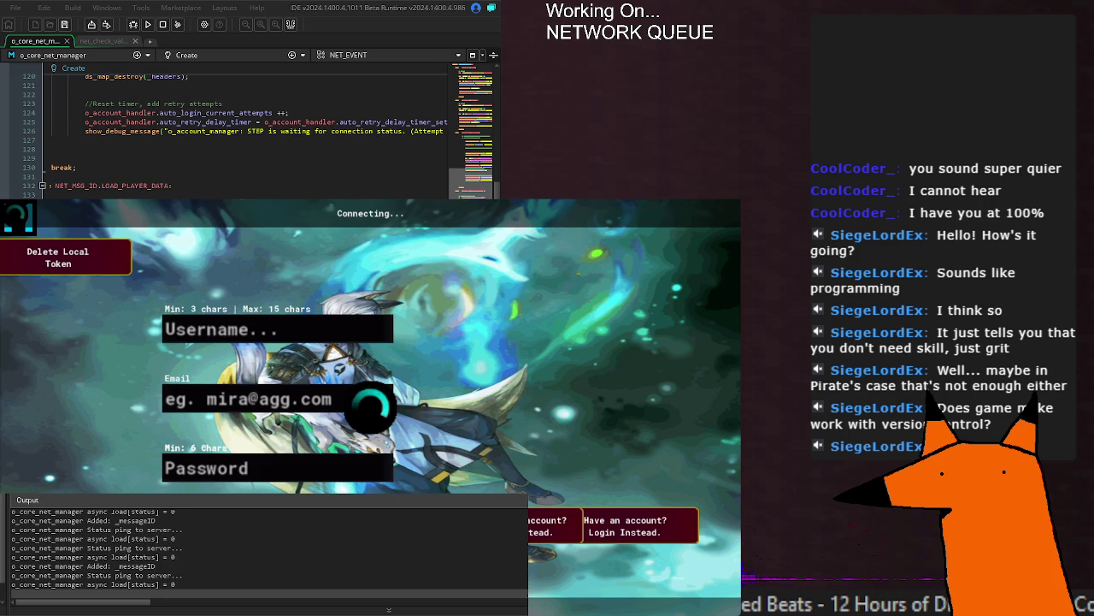
scroll(248, 135, left, 2)
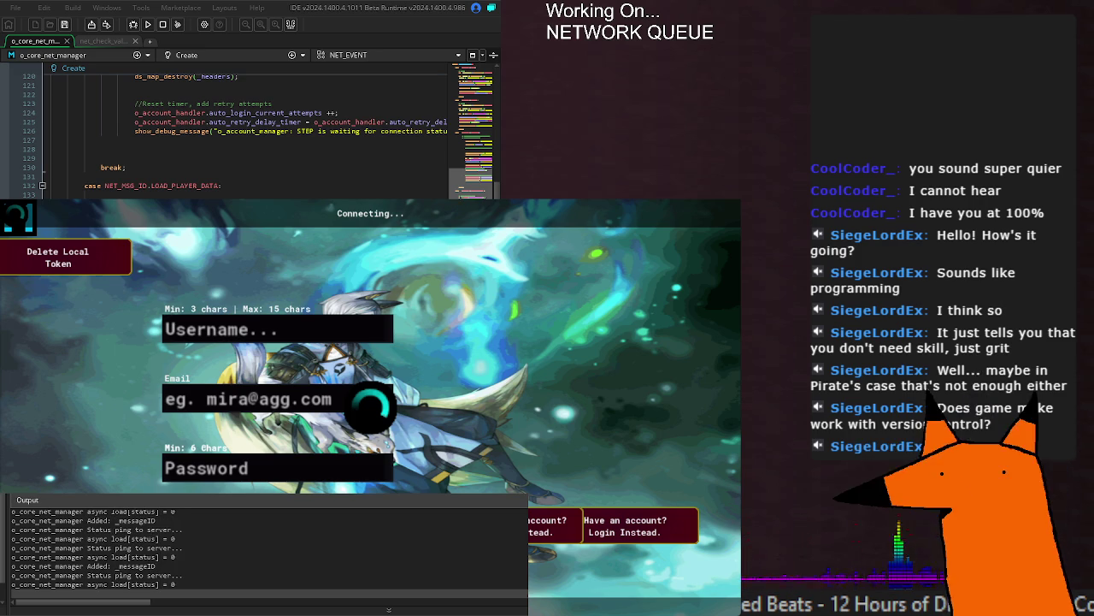
scroll(239, 137, down, 10)
scroll(239, 137, up, 2)
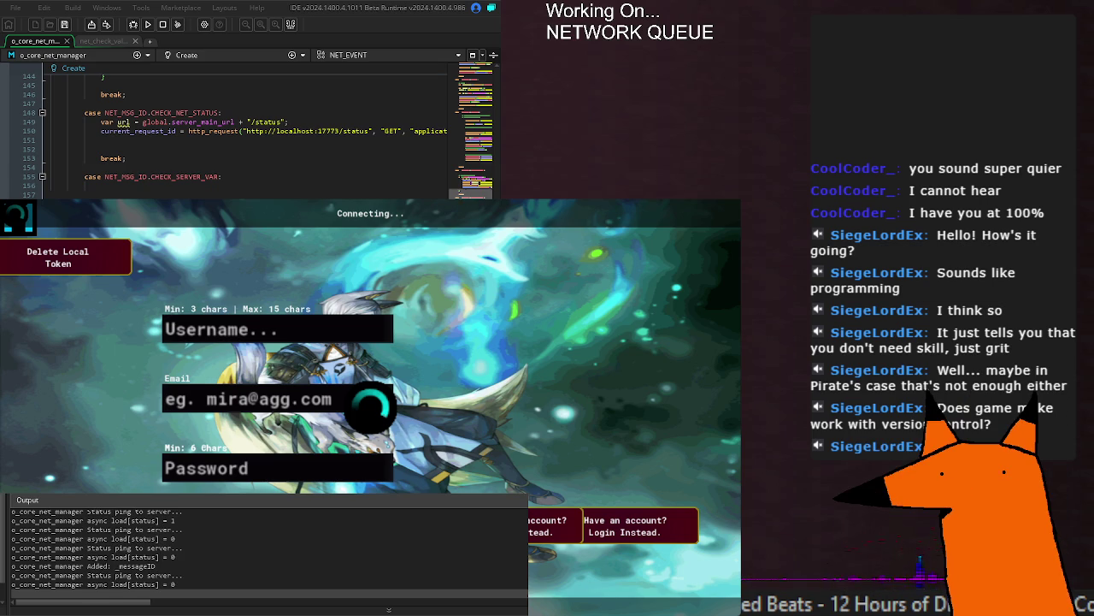
scroll(248, 136, down, 10)
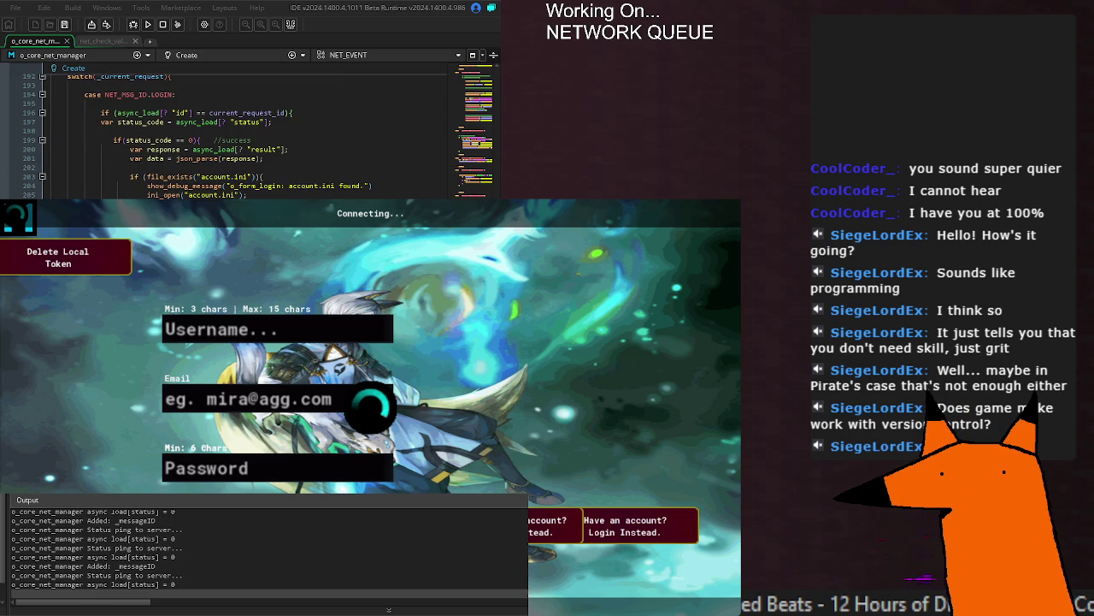
key(alt+F4)
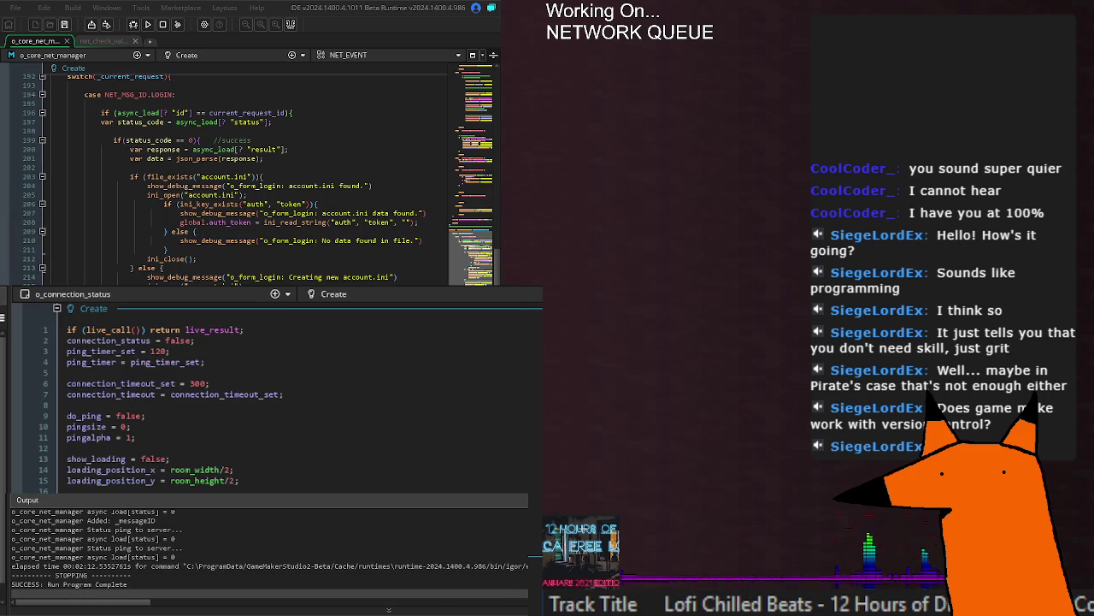
Step: Review the connection timeout check on line 16 of o_connection_status's Step event
key(ctrl+Tab)
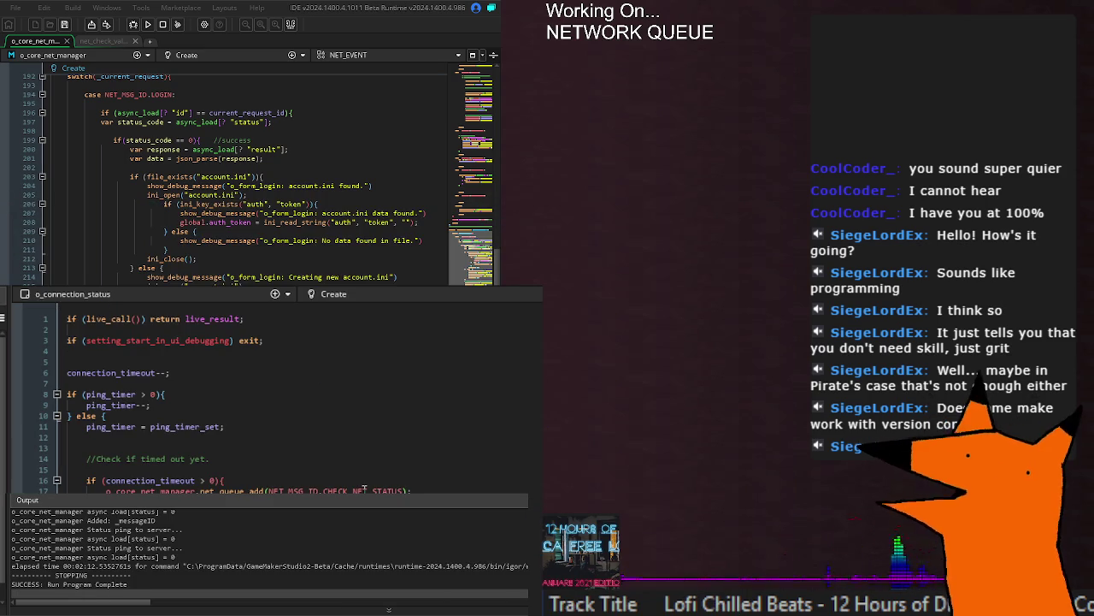
scroll(248, 179, down, 15)
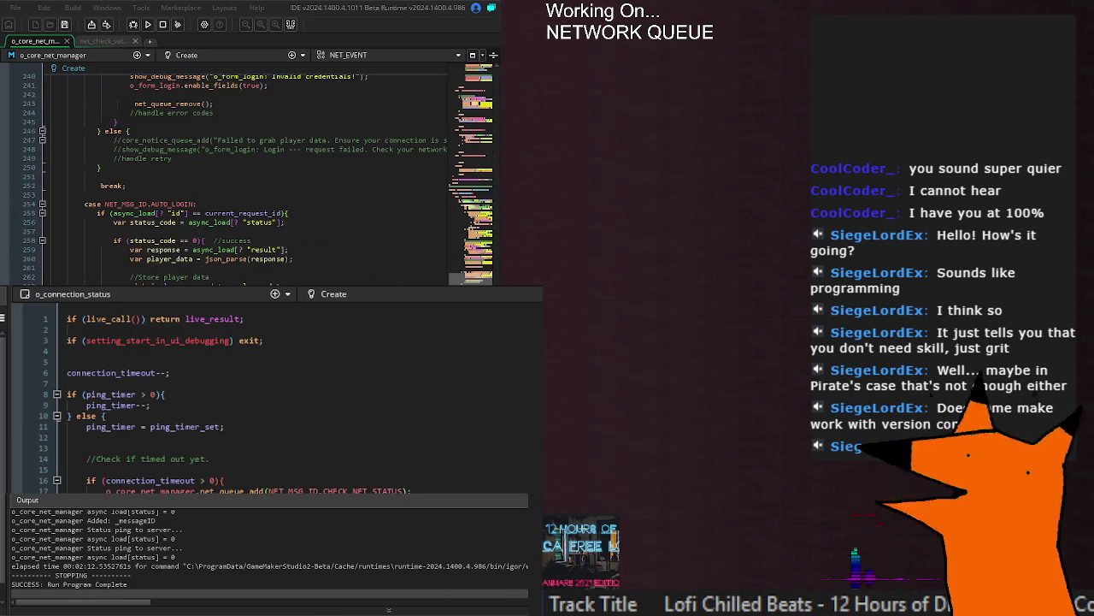
scroll(248, 171, down, 20)
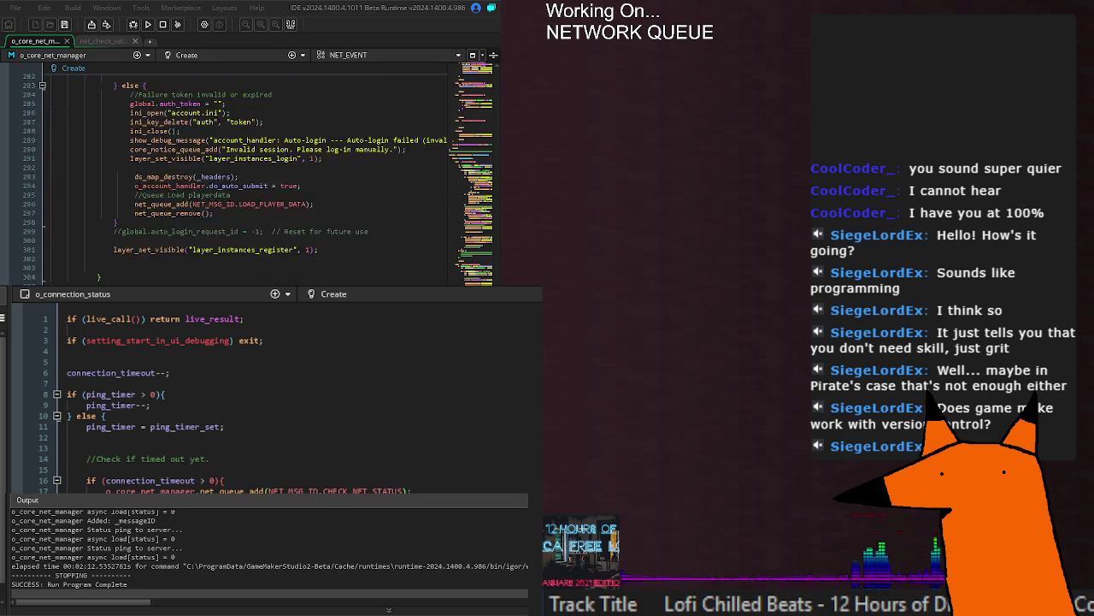
scroll(248, 179, down, 18)
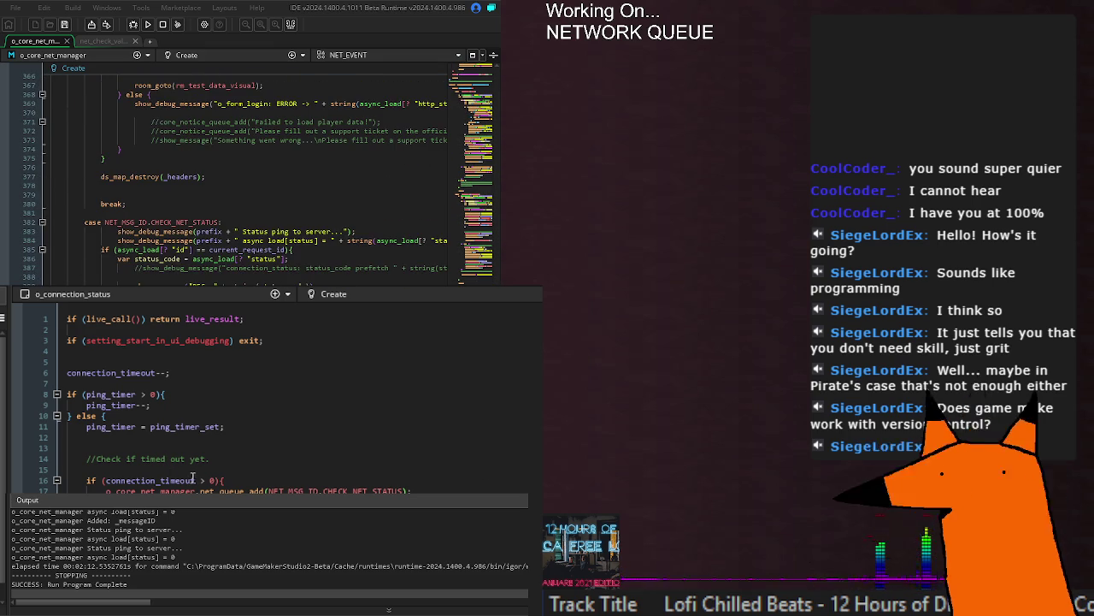
click(224, 481)
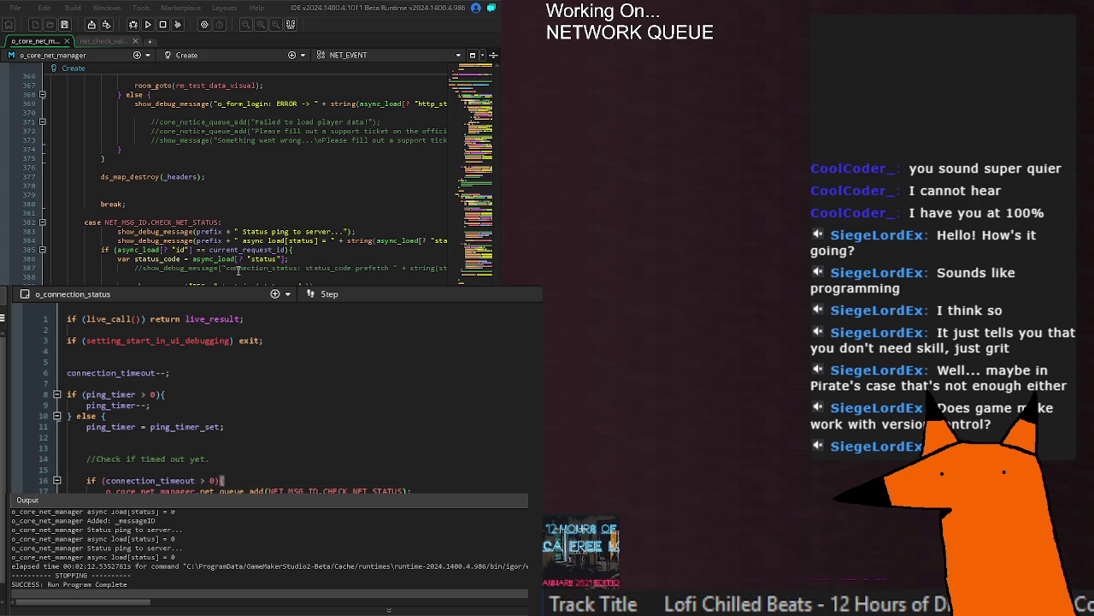
Step: Inspect the Status ping debug message on line 383, then save and relaunch with F5
click(242, 231)
scroll(291, 232, right, 5)
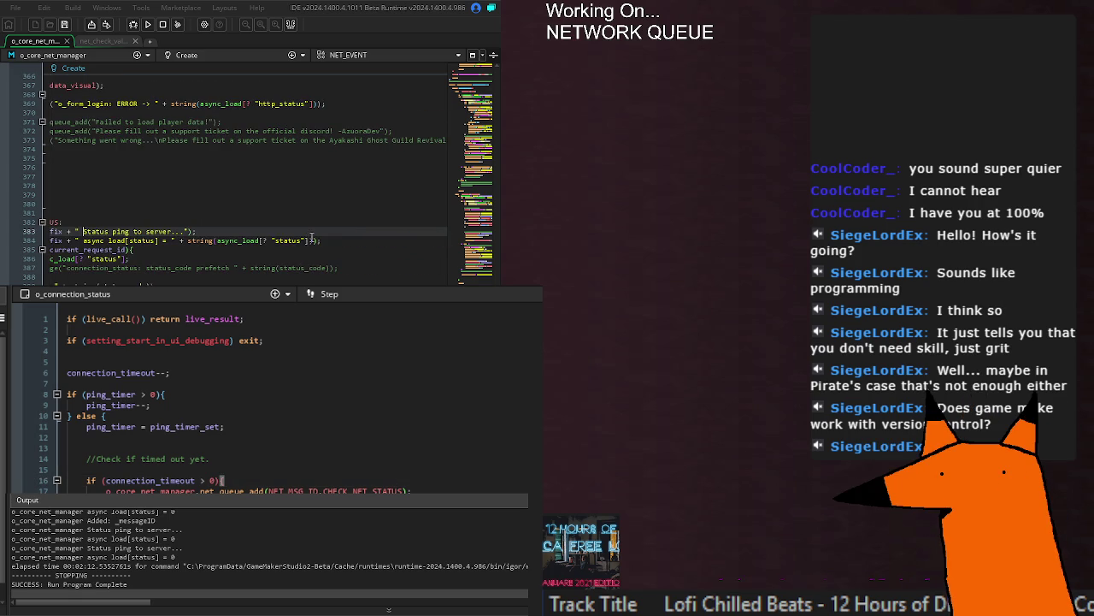
scroll(342, 231, left, 5)
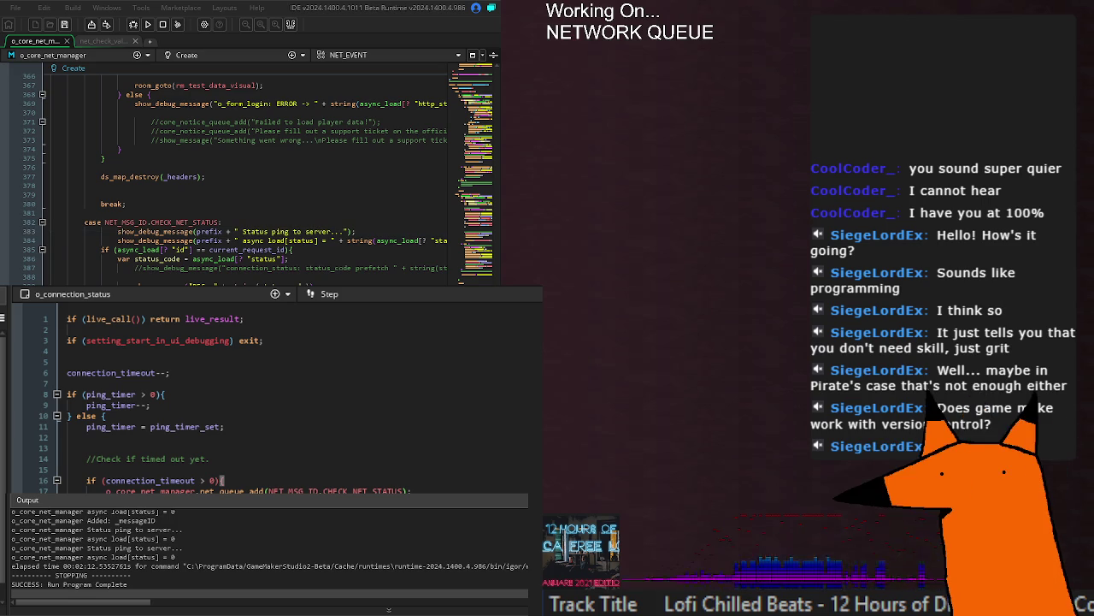
key(F5)
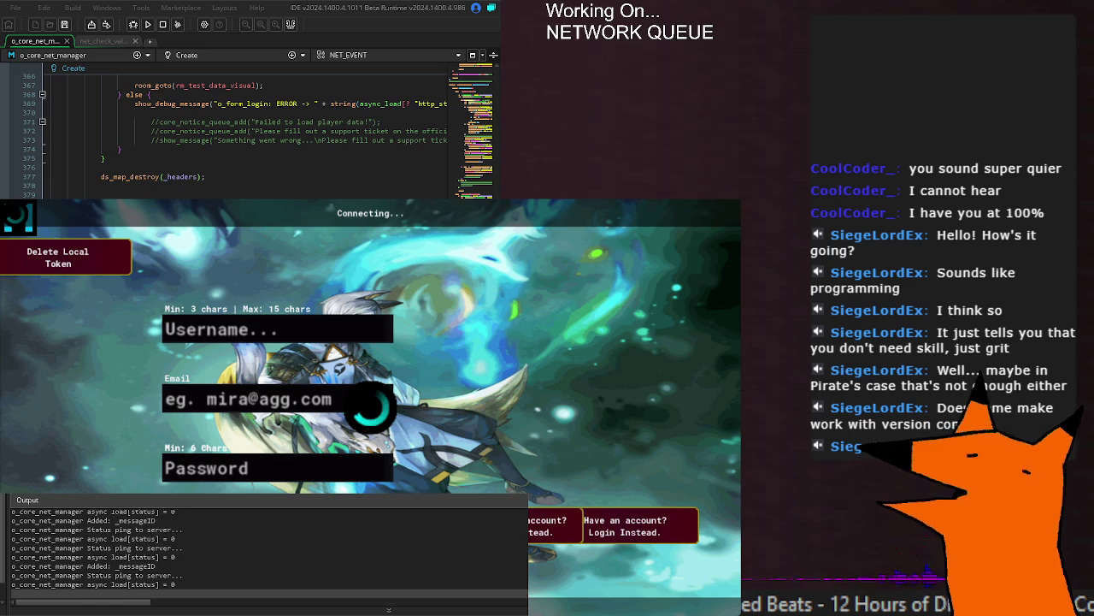
Step: Retype GET as the method in the http request call
scroll(248, 137, up, 20)
scroll(248, 136, up, 20)
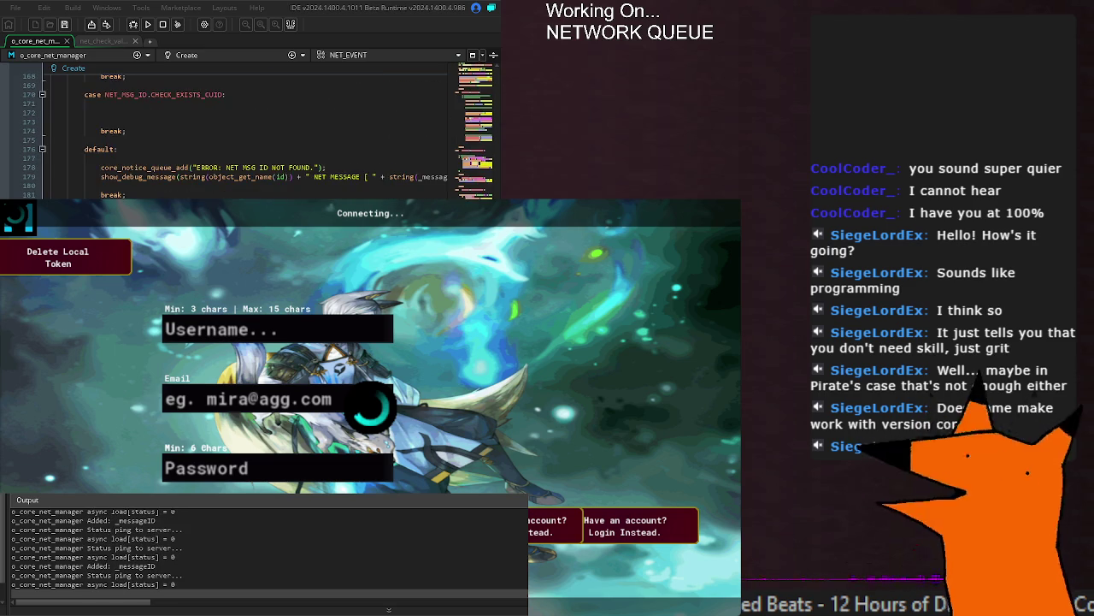
scroll(248, 137, down, 11)
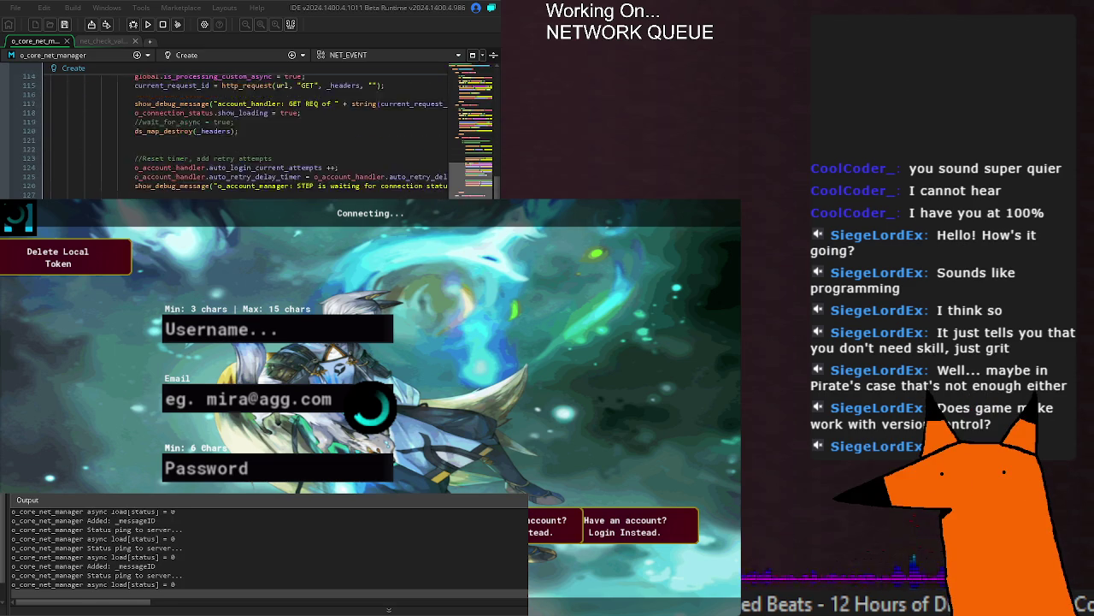
scroll(248, 133, up, 5)
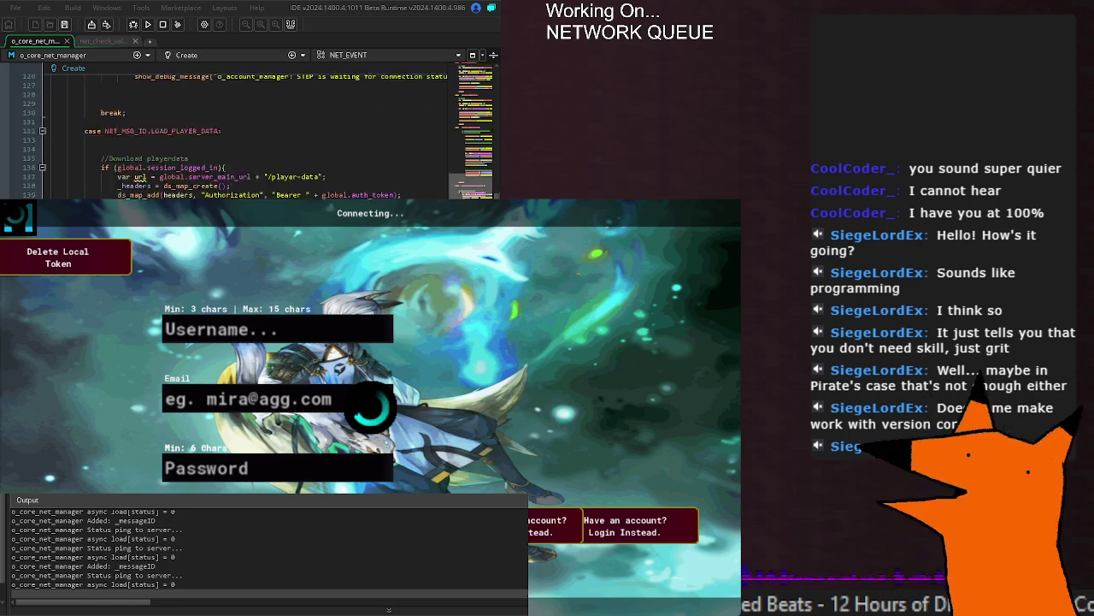
scroll(247, 132, down, 1)
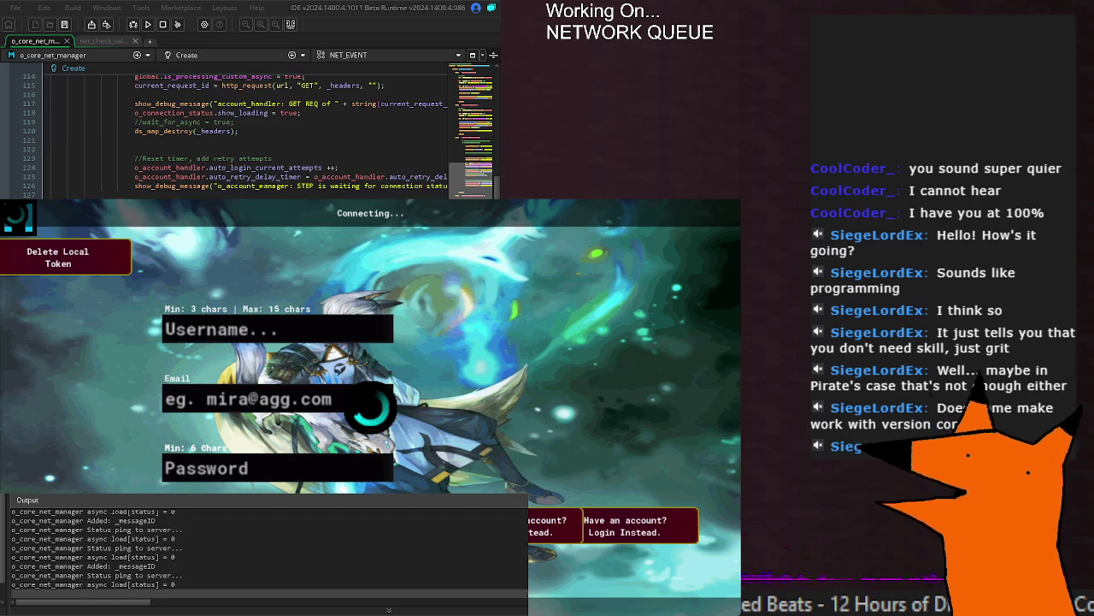
scroll(248, 132, right, 4)
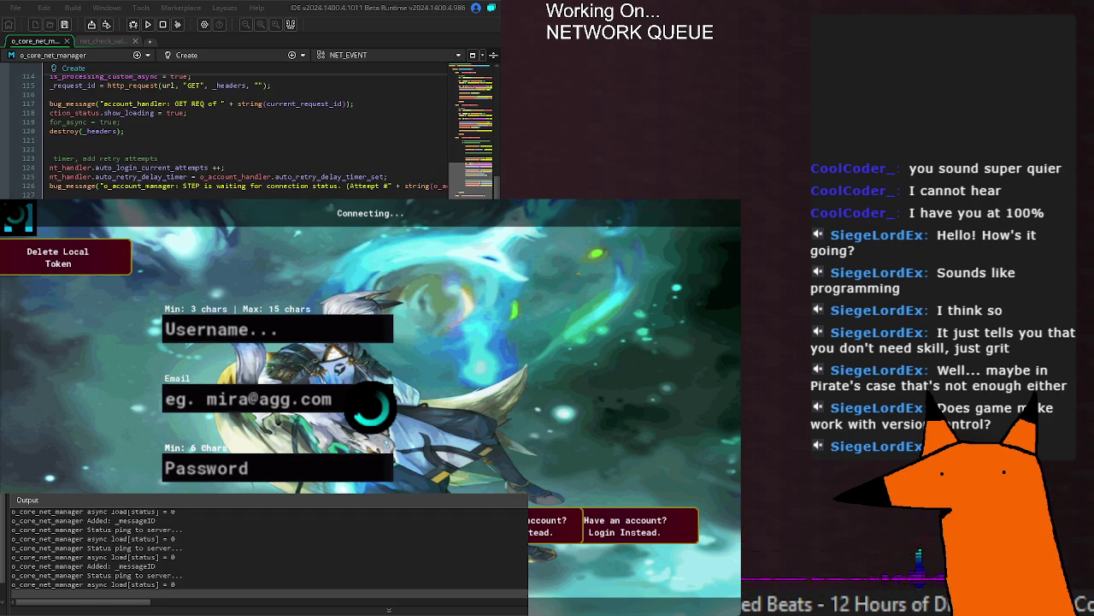
scroll(248, 132, left, 4)
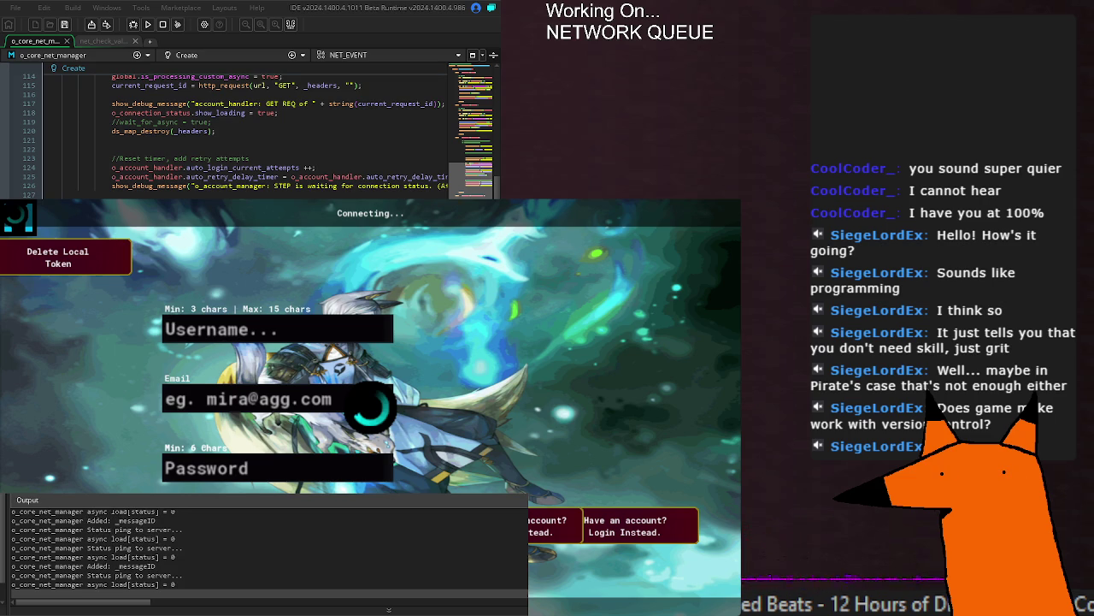
double_click(284, 85)
text(GET)
Step: Rerun the game, use Delete Local Token, and relaunch it without a saved token
key(F5)
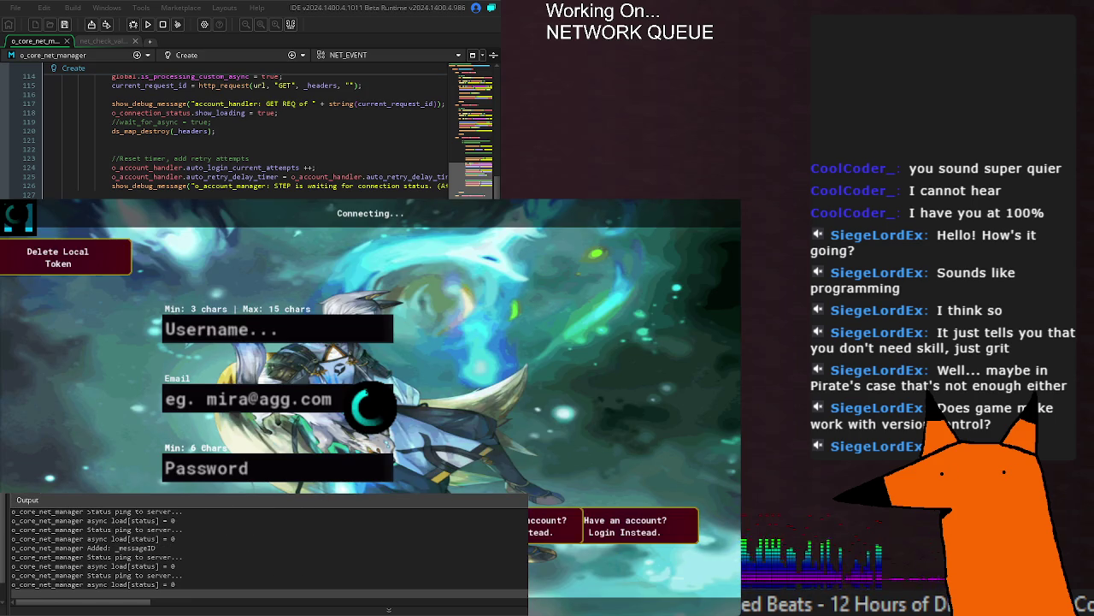
click(120, 259)
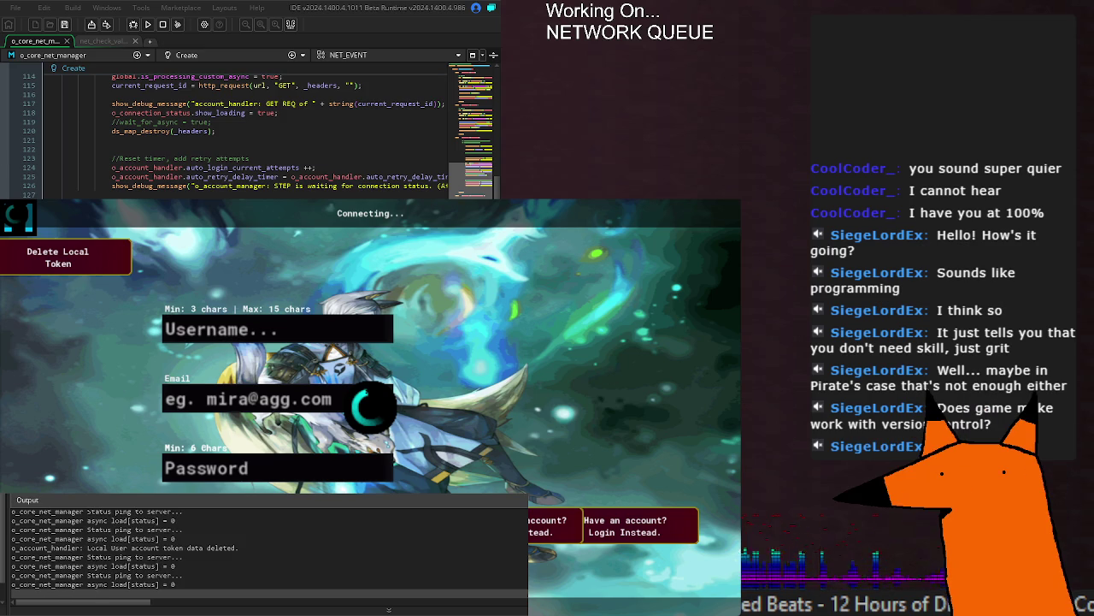
key(F5)
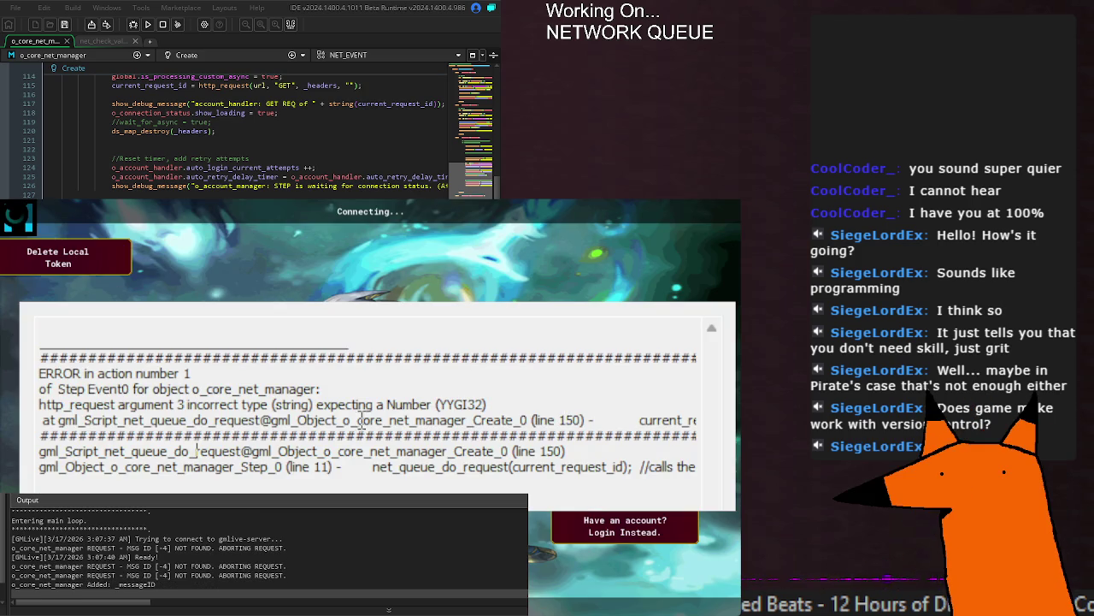
triple_click(362, 420)
click(697, 420)
mouse_move(697, 420)
mouse_down()
mouse_move(171, 420)
mouse_move(43, 404)
mouse_up()
click(322, 402)
mouse_move(323, 402)
mouse_down()
mouse_move(659, 407)
mouse_move(599, 432)
mouse_move(696, 420)
mouse_up()
click(552, 423)
click(690, 418)
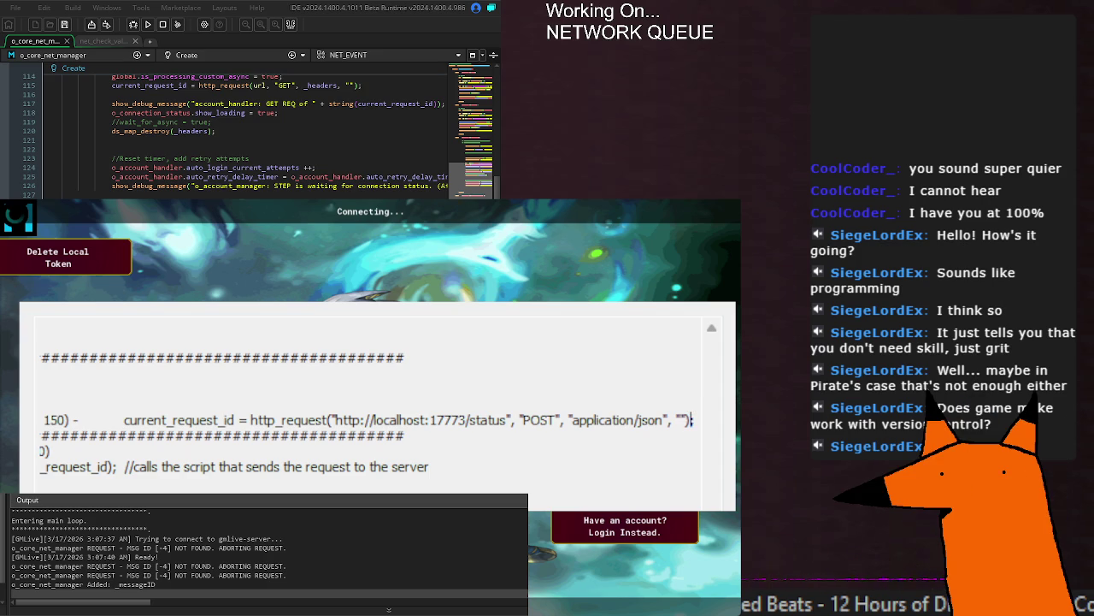
scroll(248, 137, right, 3)
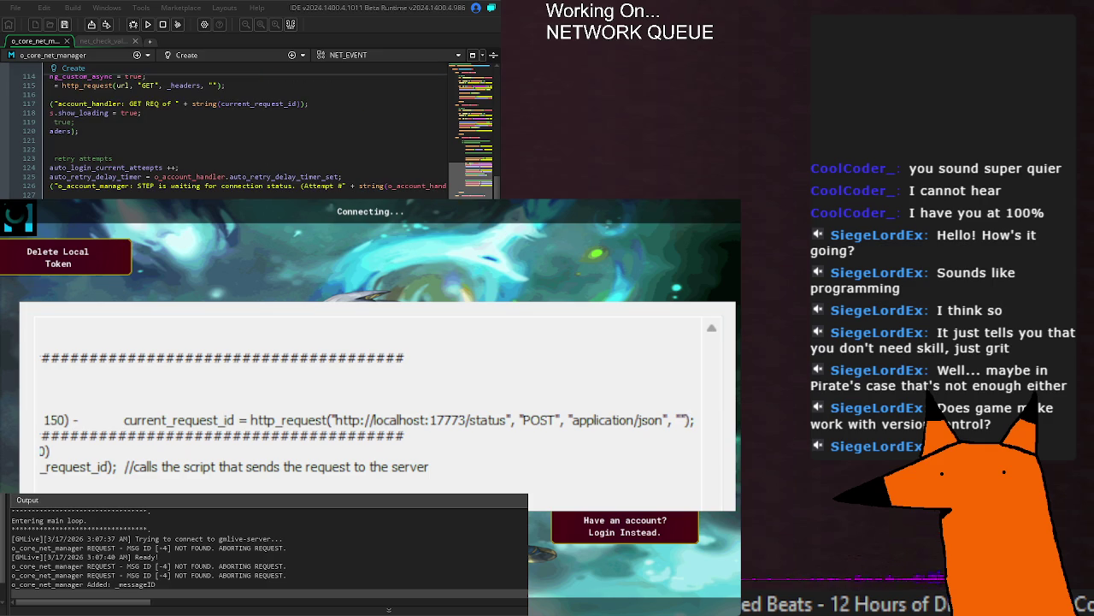
scroll(248, 137, left, 3)
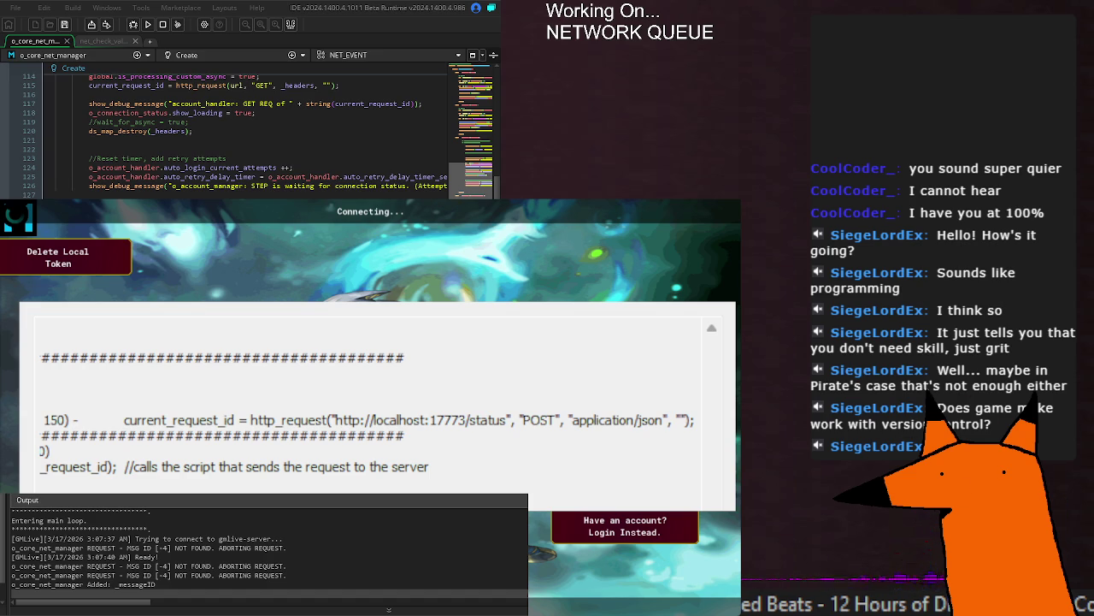
scroll(248, 133, right, 3)
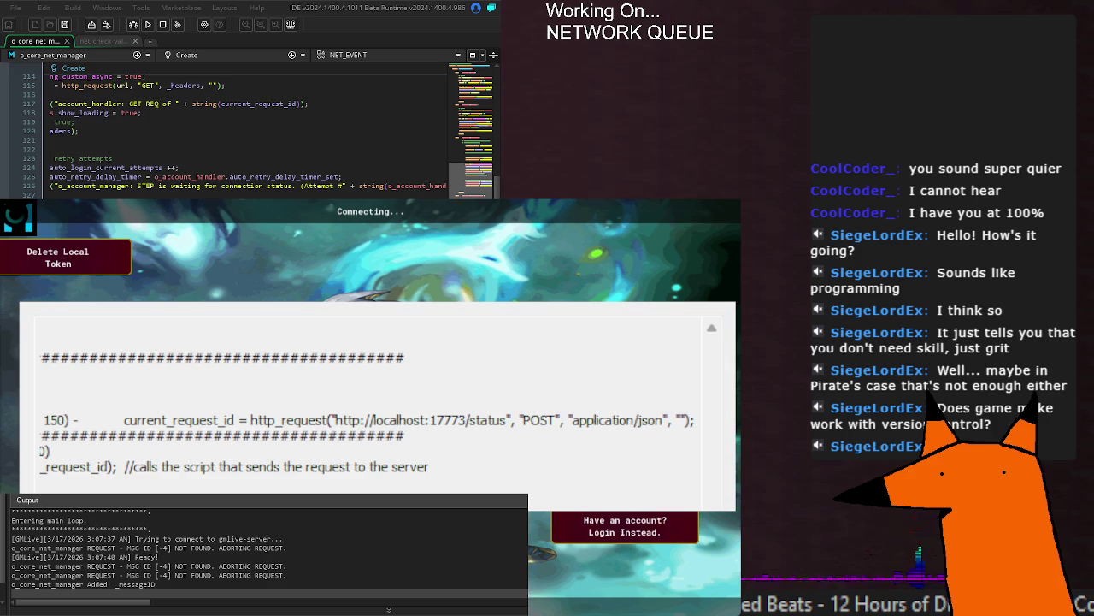
scroll(247, 132, left, 3)
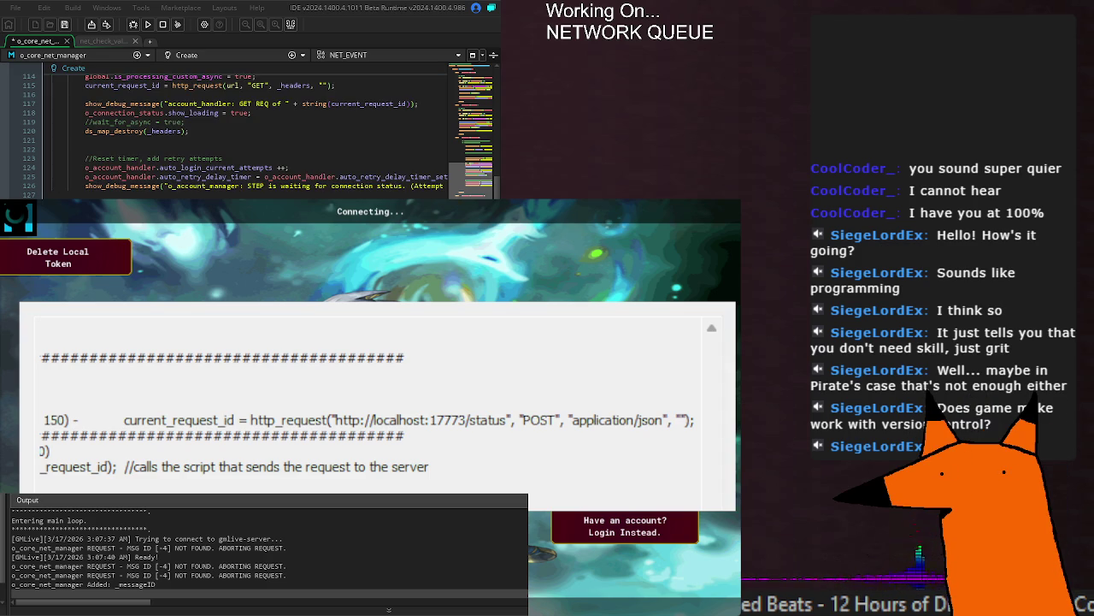
scroll(427, 404, left, 3)
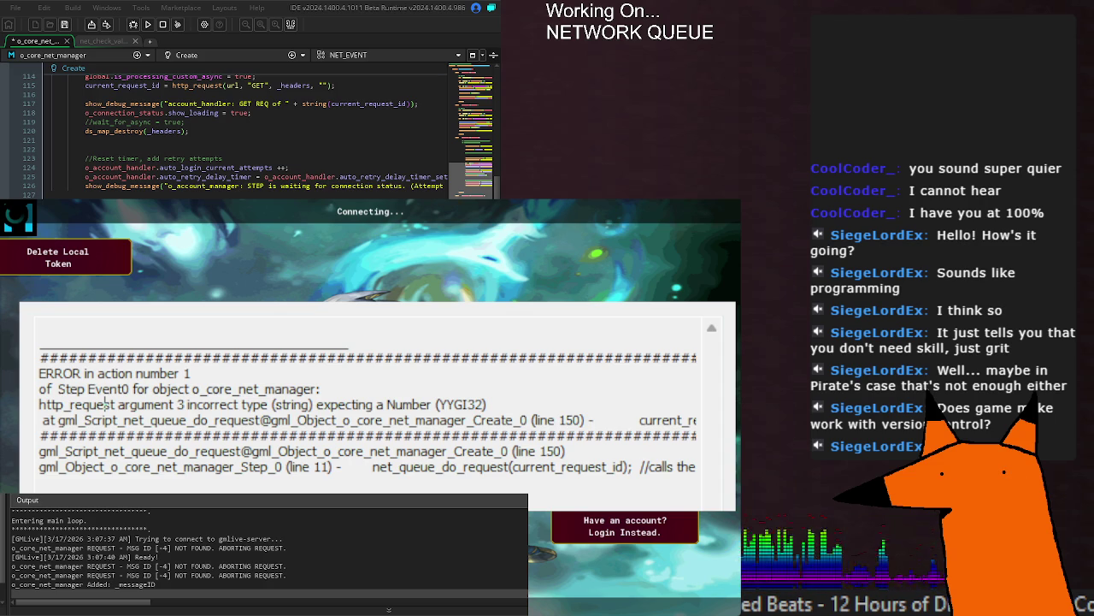
key(Escape)
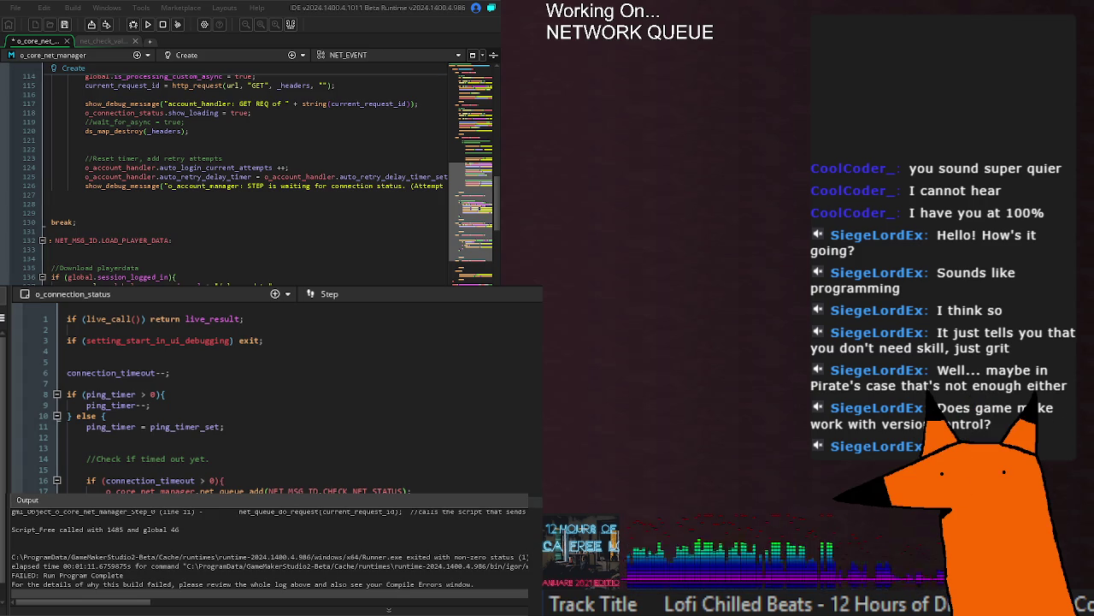
Step: Set connection_timeout_set on line 6 from 300 to 999999 and relaunch with F5
double_click(198, 383)
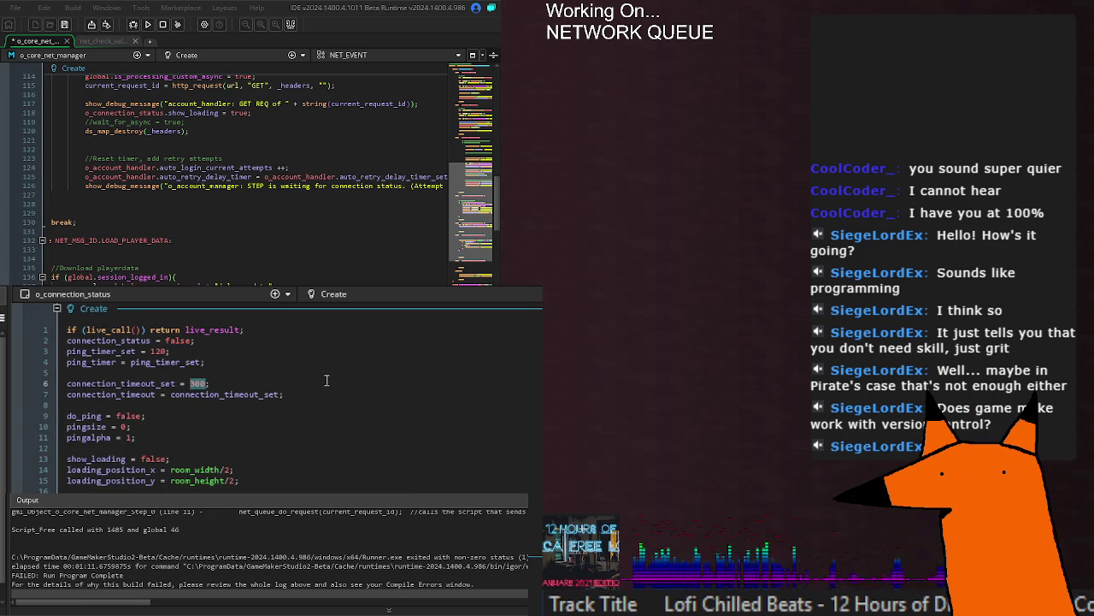
text(999999)
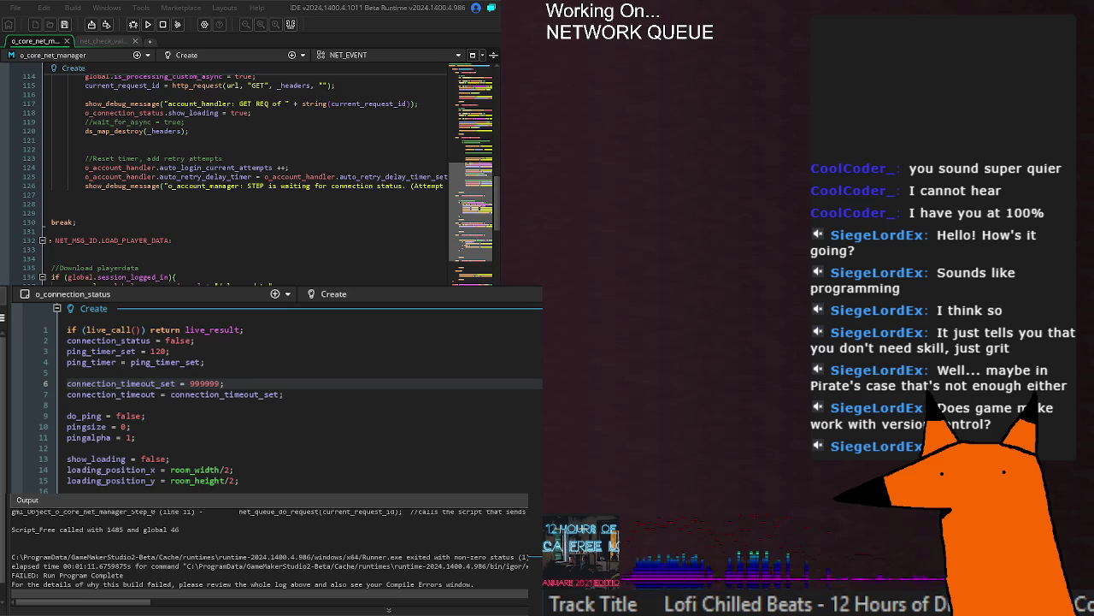
key(F5)
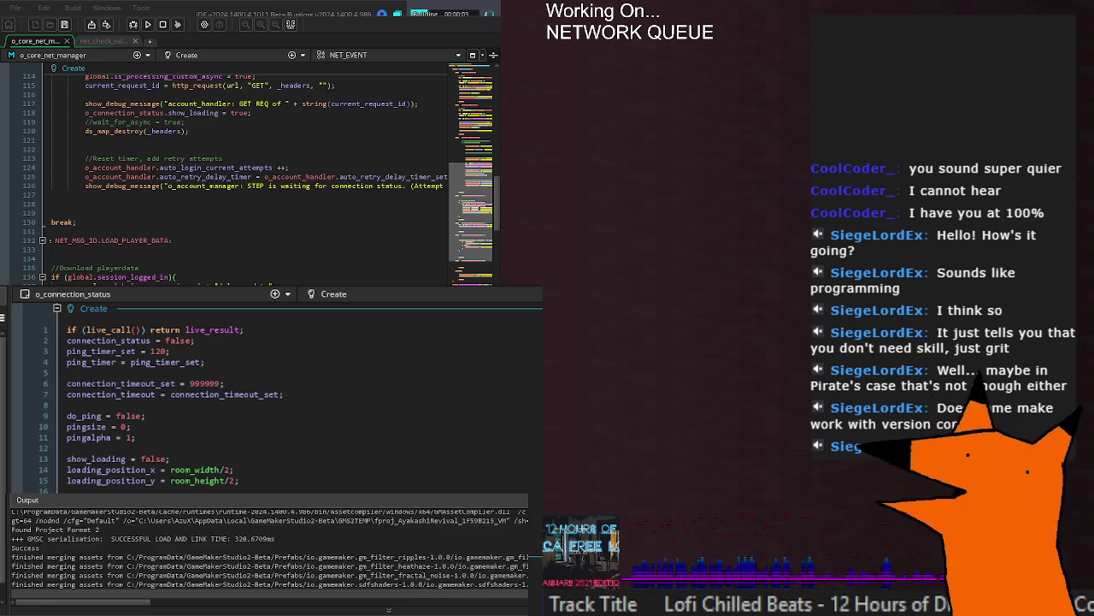
scroll(273, 394, down, 4)
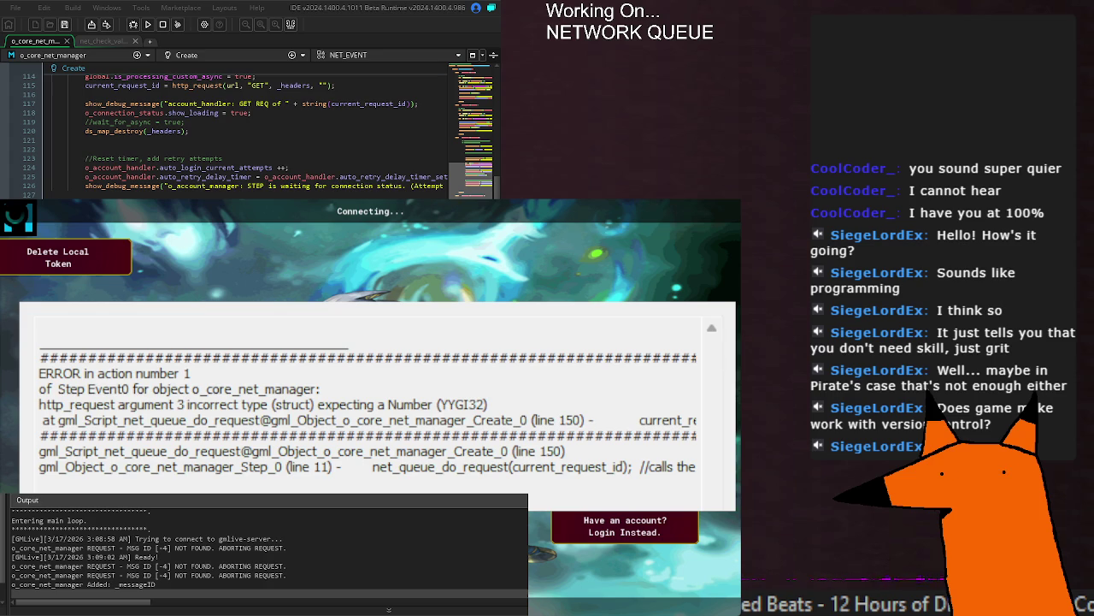
Step: Dismiss the runtime error, stop the game and rebuild it so it reaches the login screen
key(Escape)
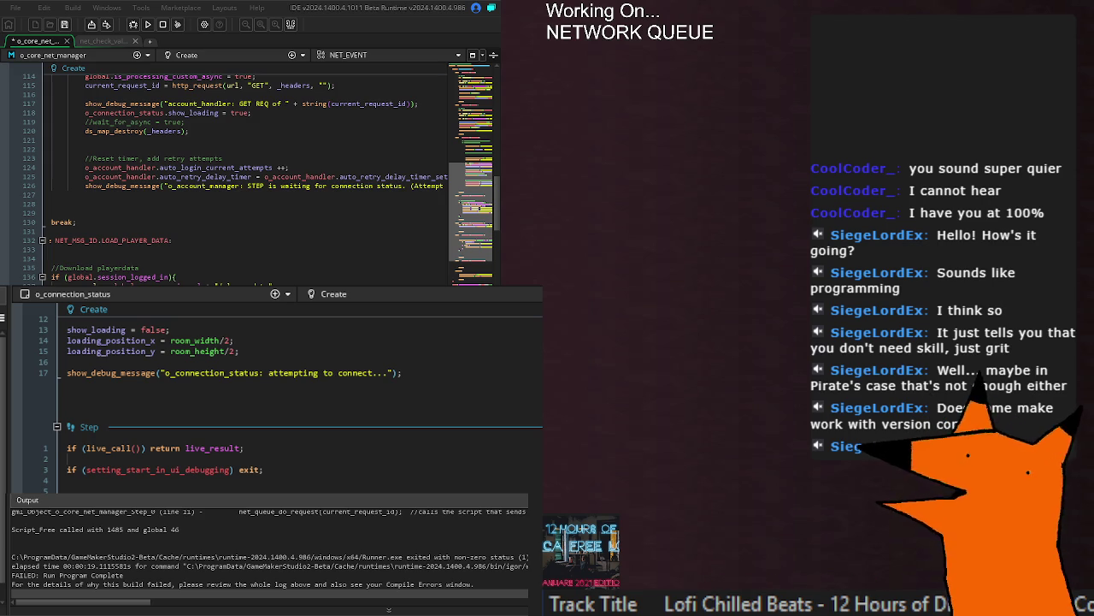
key(F5)
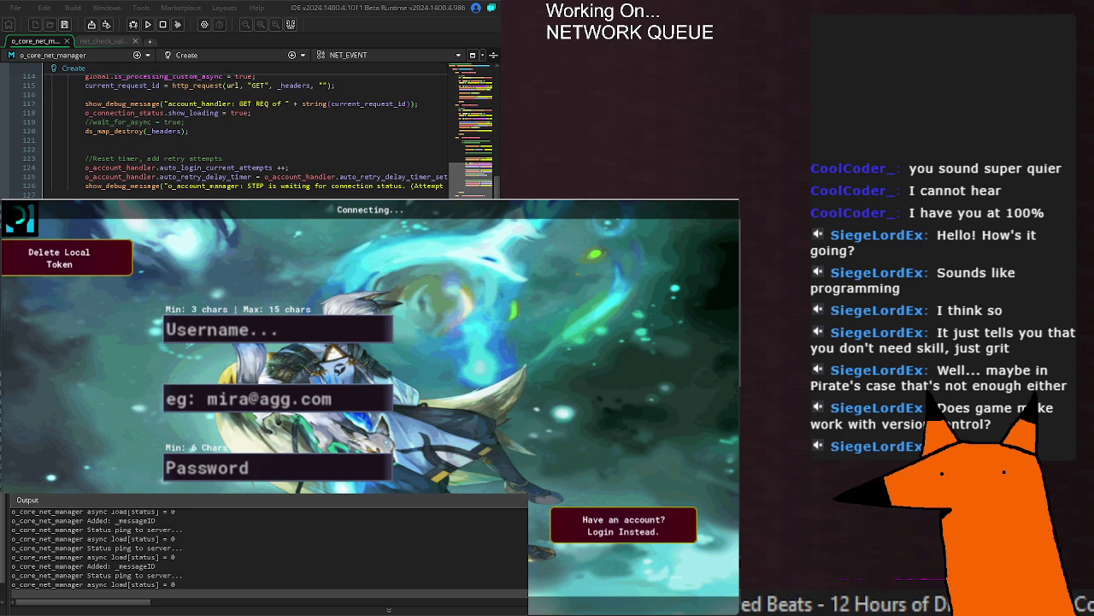
click(162, 26)
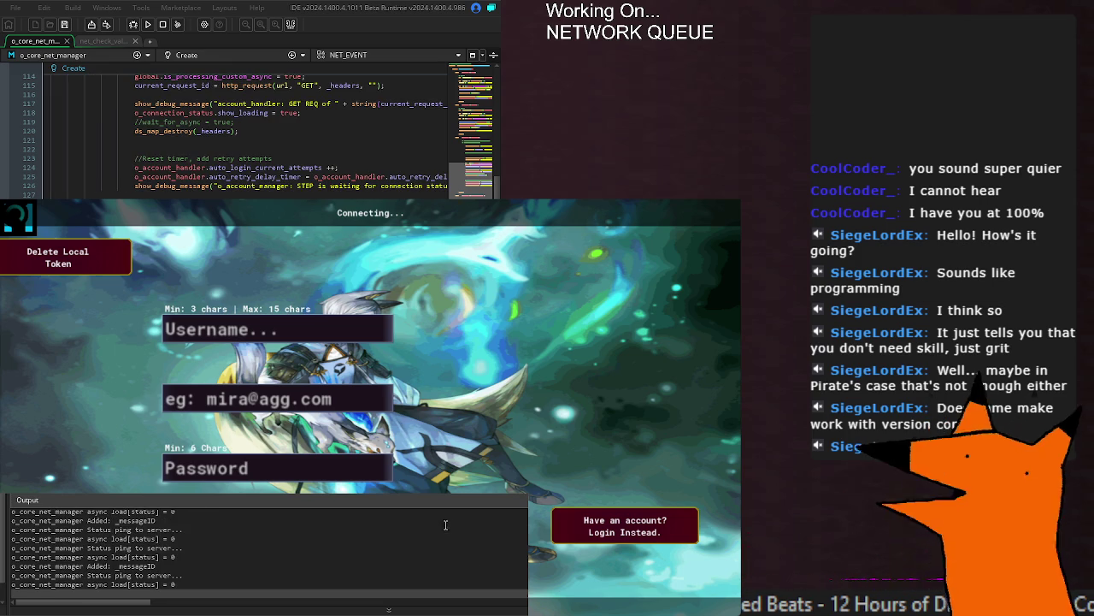
scroll(257, 137, down, 14)
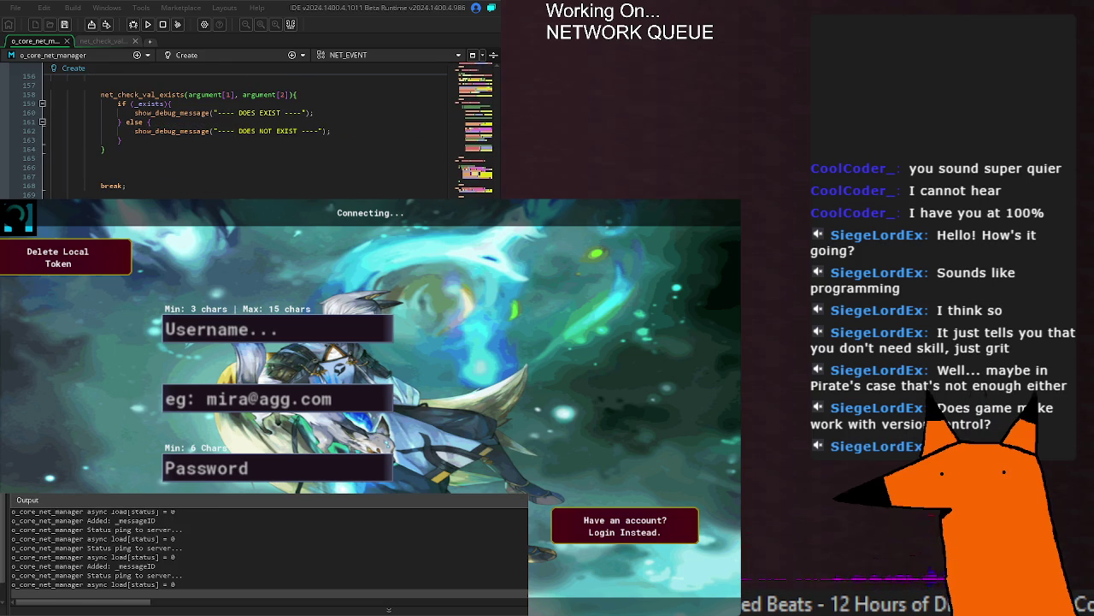
scroll(156, 125, up, 16)
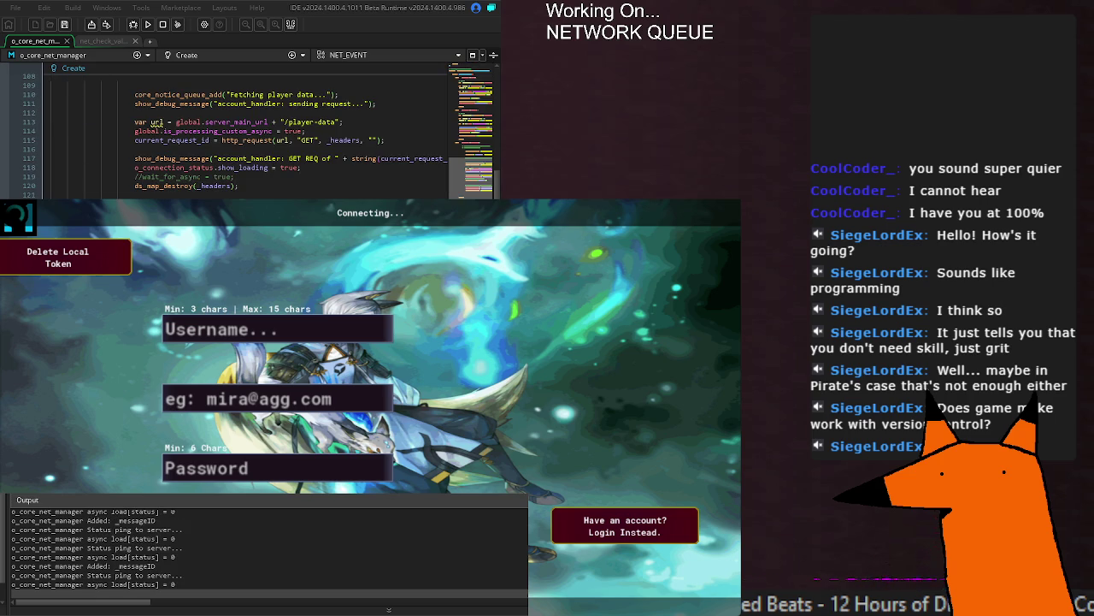
scroll(155, 124, up, 12)
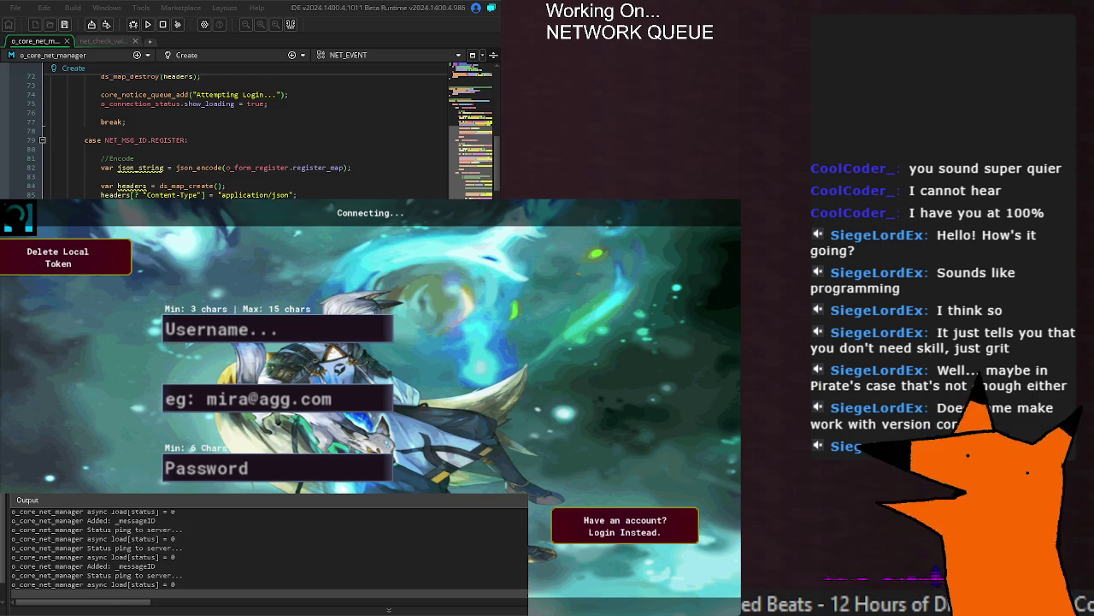
scroll(156, 125, up, 20)
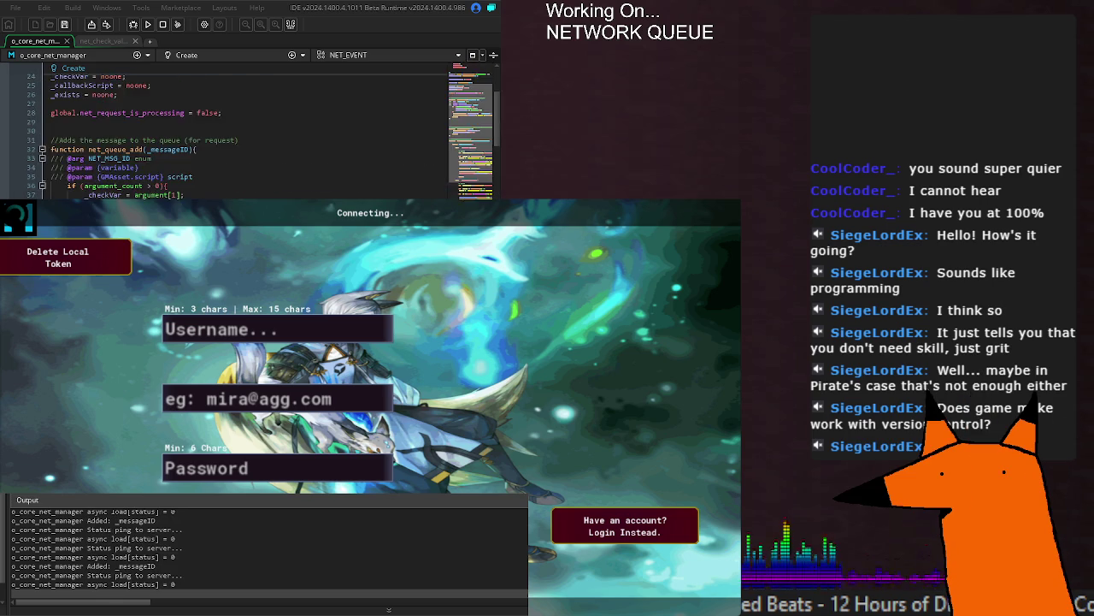
scroll(155, 125, down, 6)
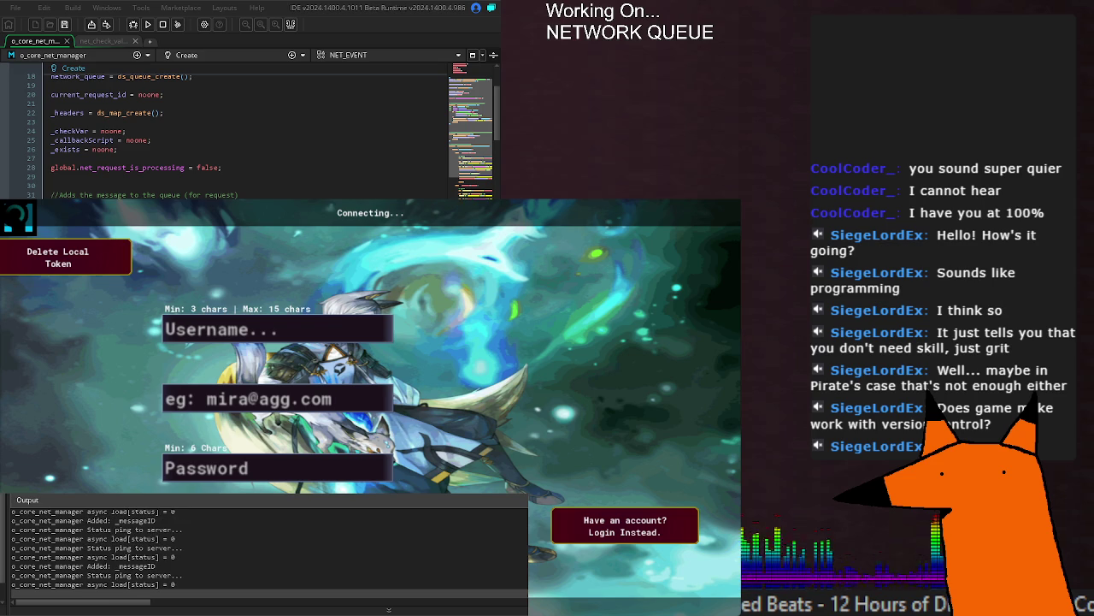
scroll(247, 137, down, 20)
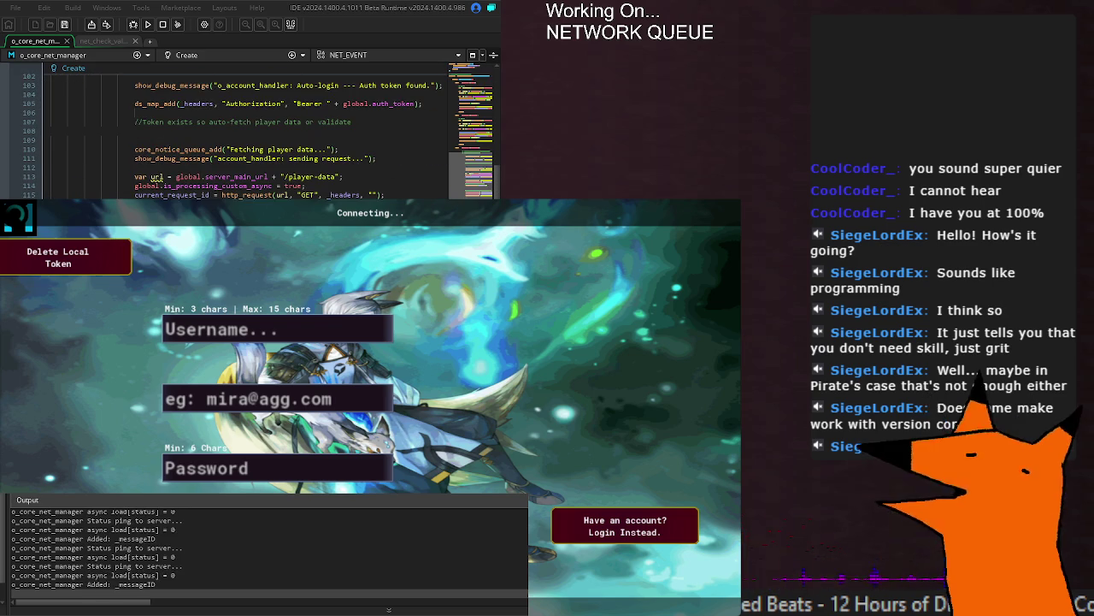
scroll(248, 137, down, 20)
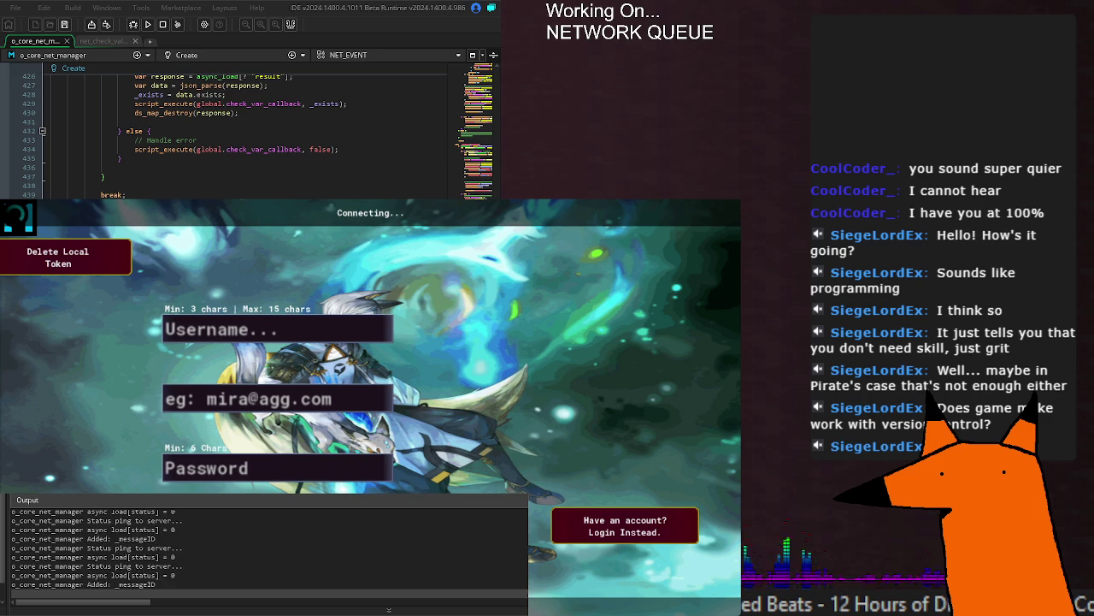
scroll(248, 137, down, 5)
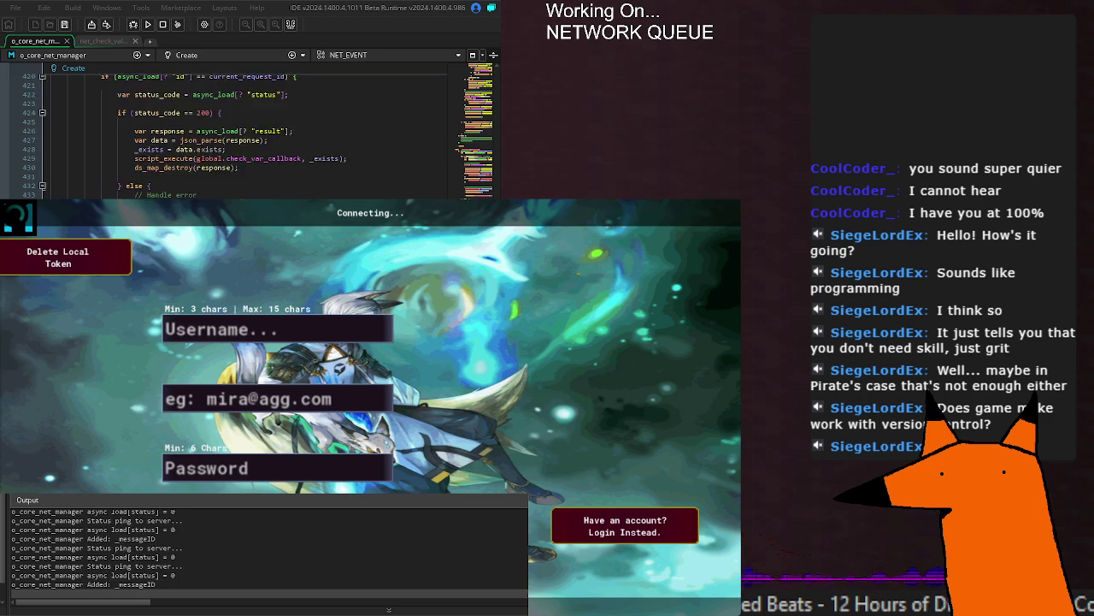
scroll(248, 137, down, 3)
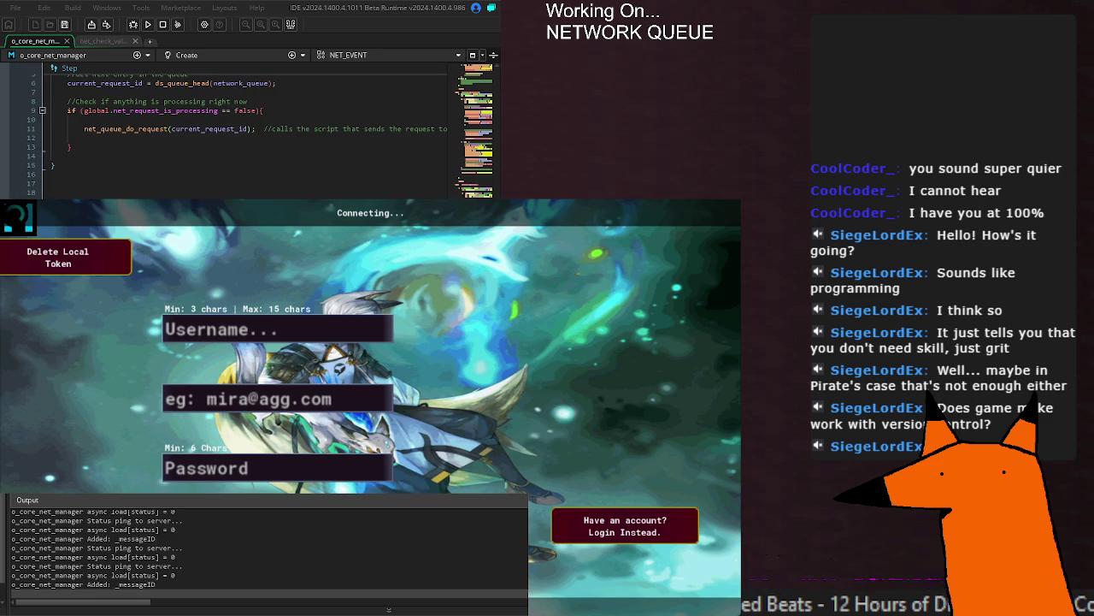
scroll(248, 136, up, 7)
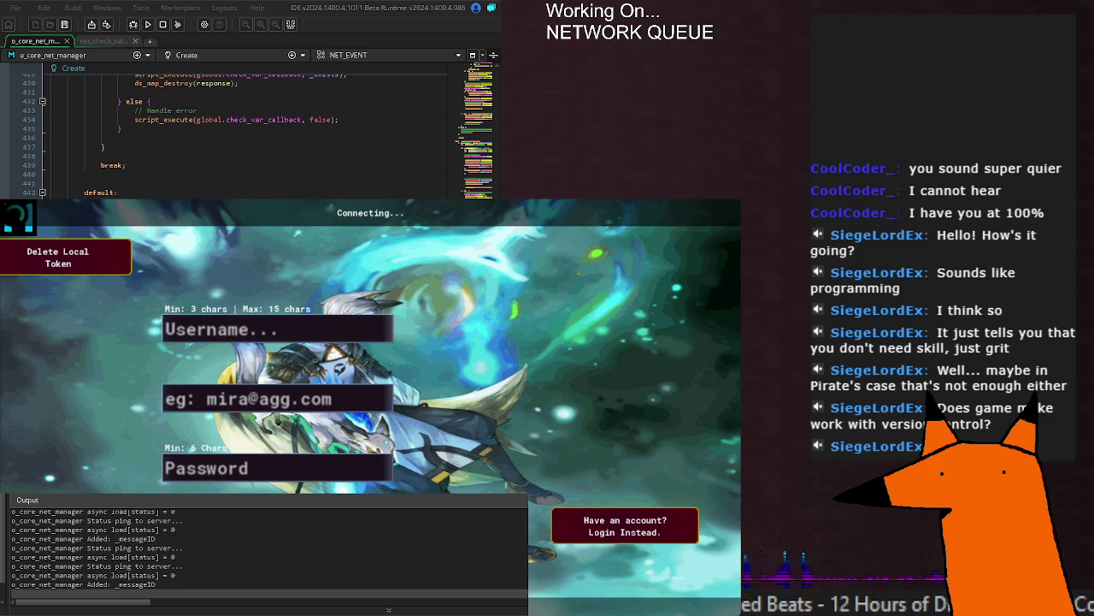
key(ctrl+Home)
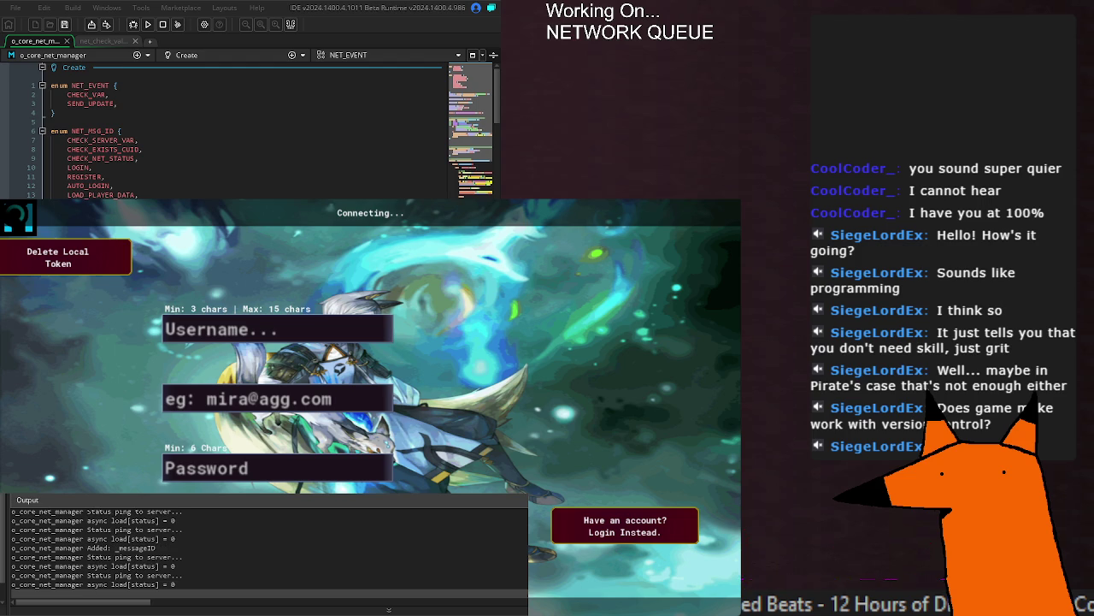
Step: Review the network manager code, then stop the running game so the run completes
scroll(248, 128, down, 20)
scroll(248, 128, down, 10)
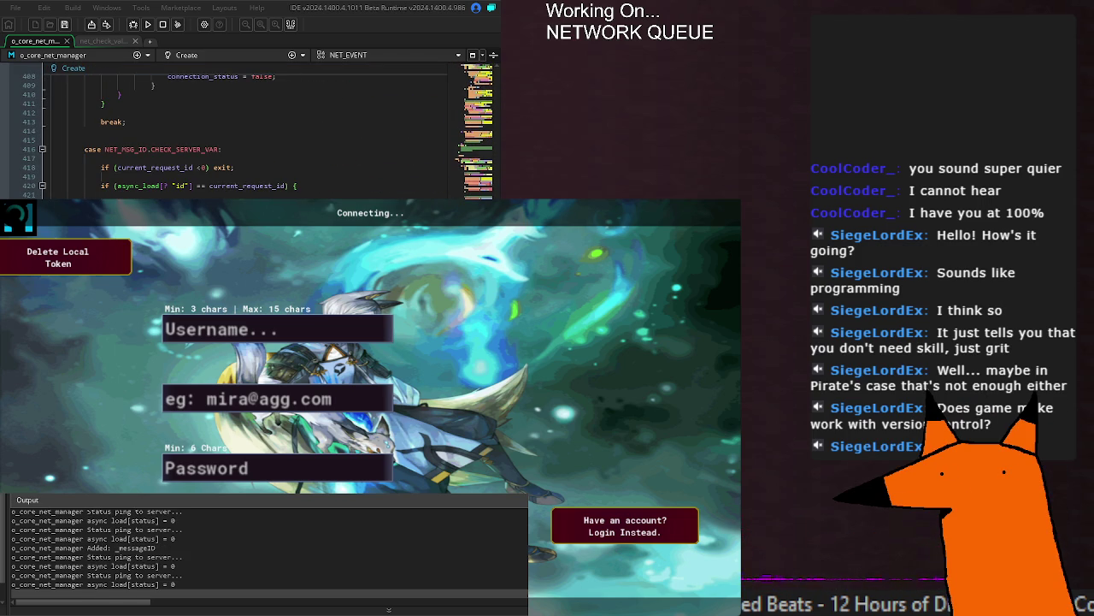
scroll(248, 136, right, 2)
scroll(248, 136, left, 2)
scroll(239, 133, up, 2)
scroll(239, 132, up, 20)
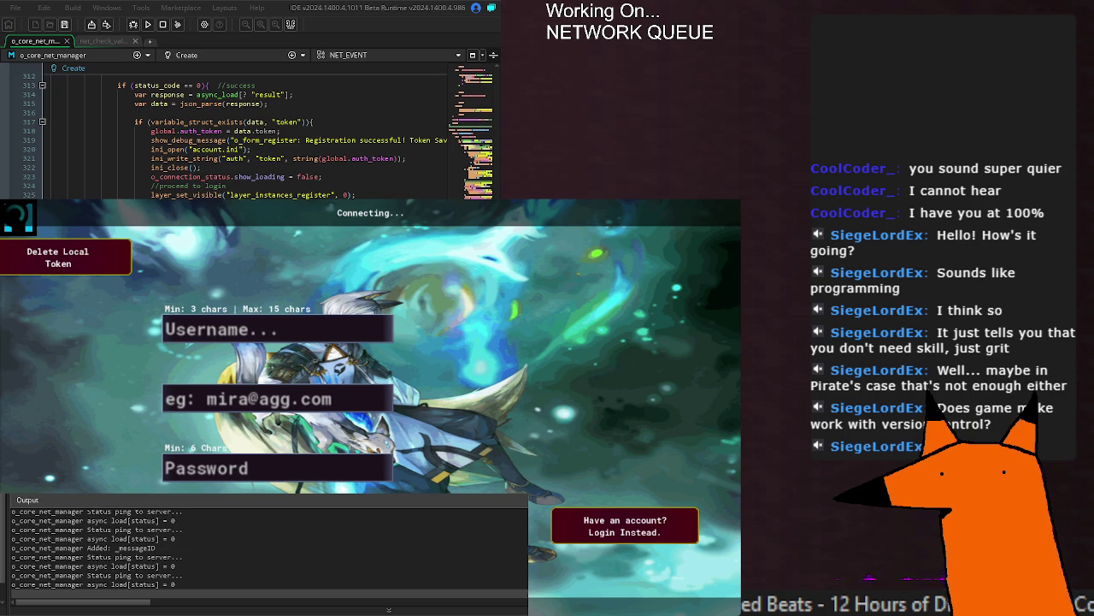
key(alt+F4)
scroll(256, 180, up, 8)
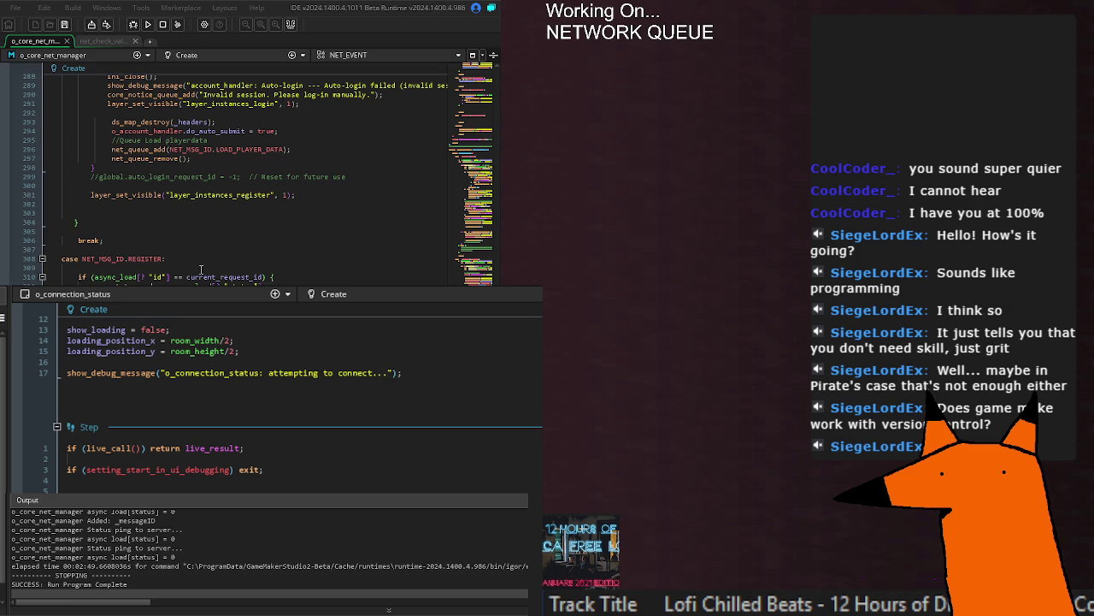
Step: Review o_core_net_manager's LOGIN request code and its json_encode line
scroll(202, 269, up, 15)
scroll(248, 179, up, 7)
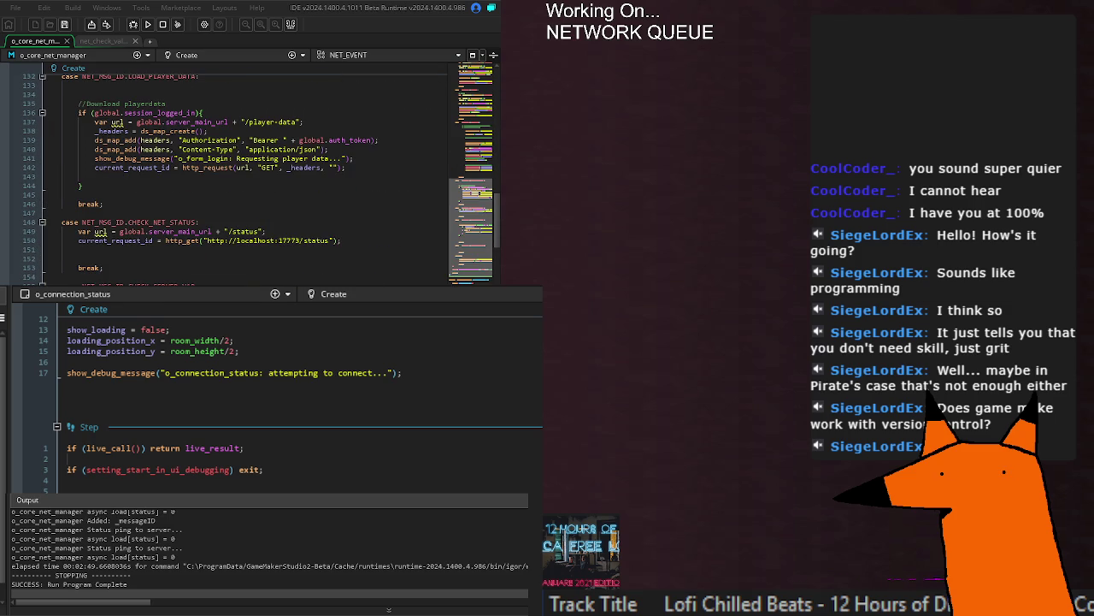
scroll(248, 180, up, 4)
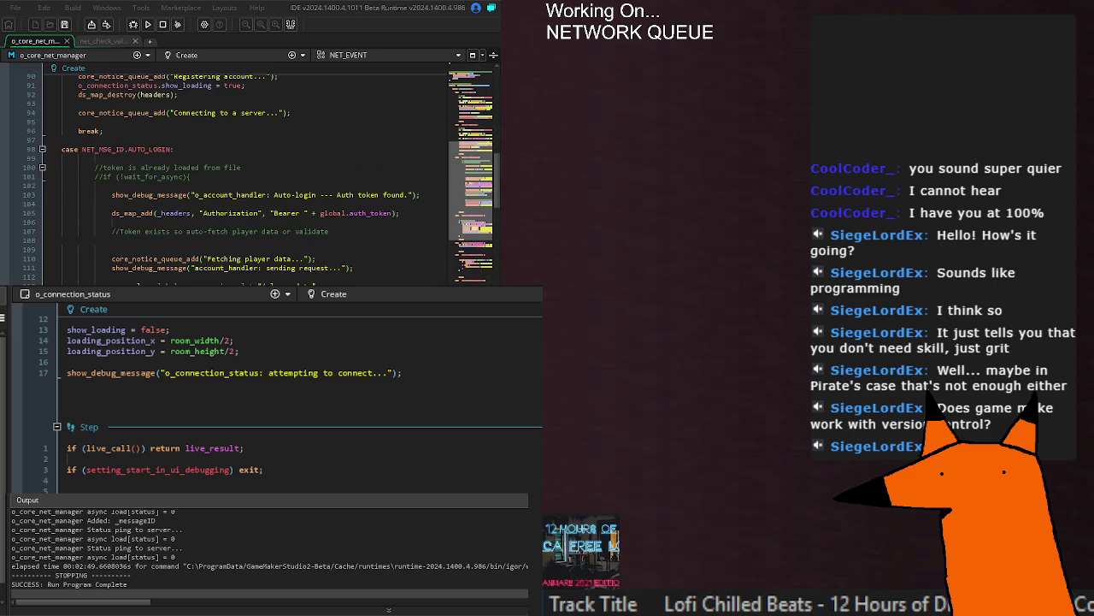
scroll(248, 171, up, 10)
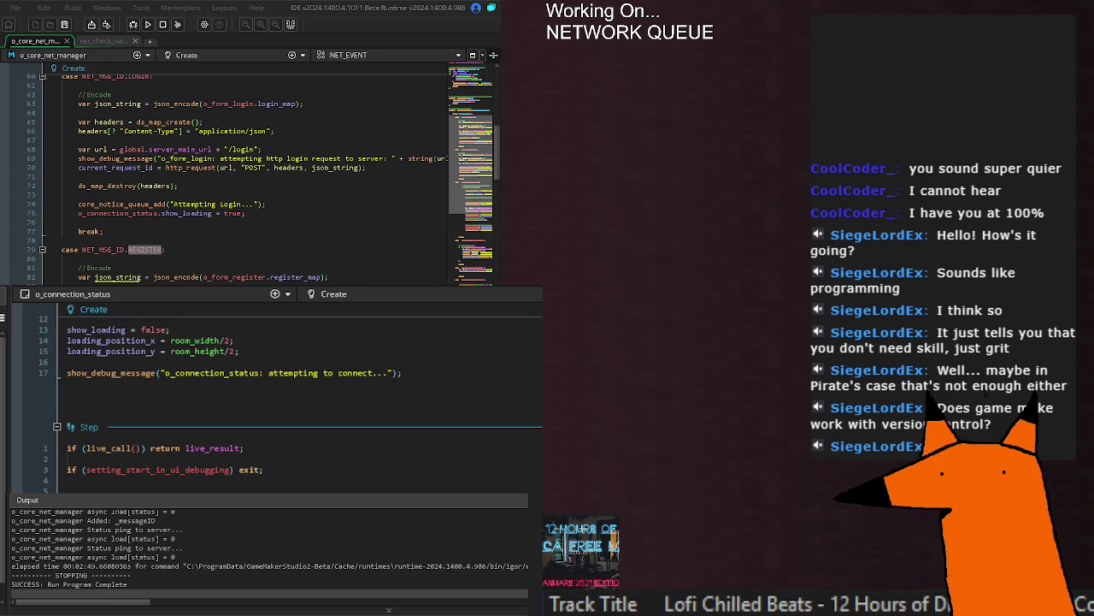
click(204, 186)
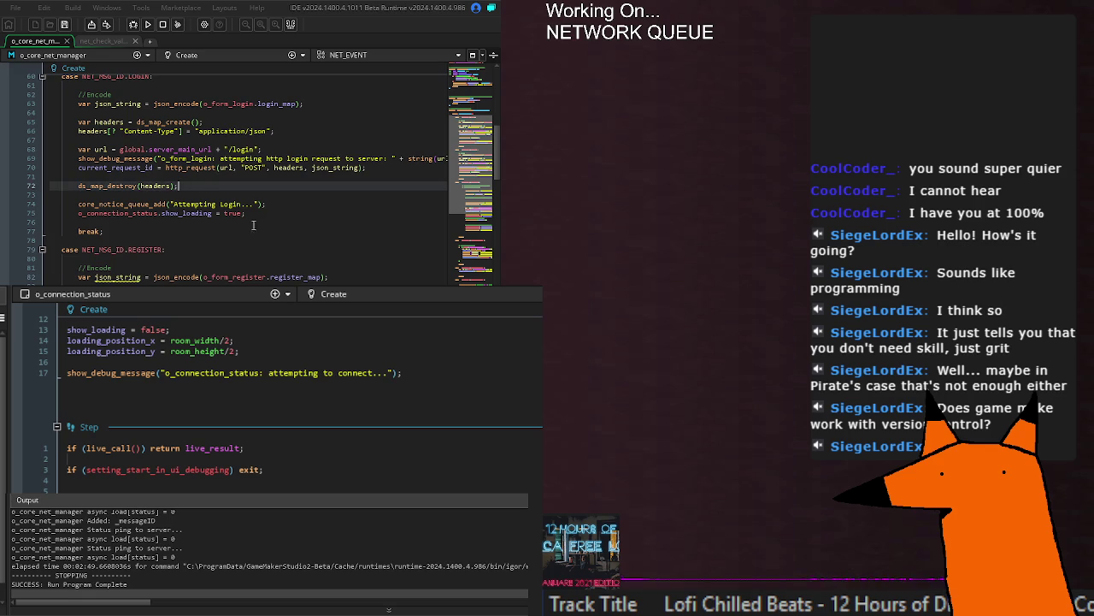
scroll(228, 241, up, 6)
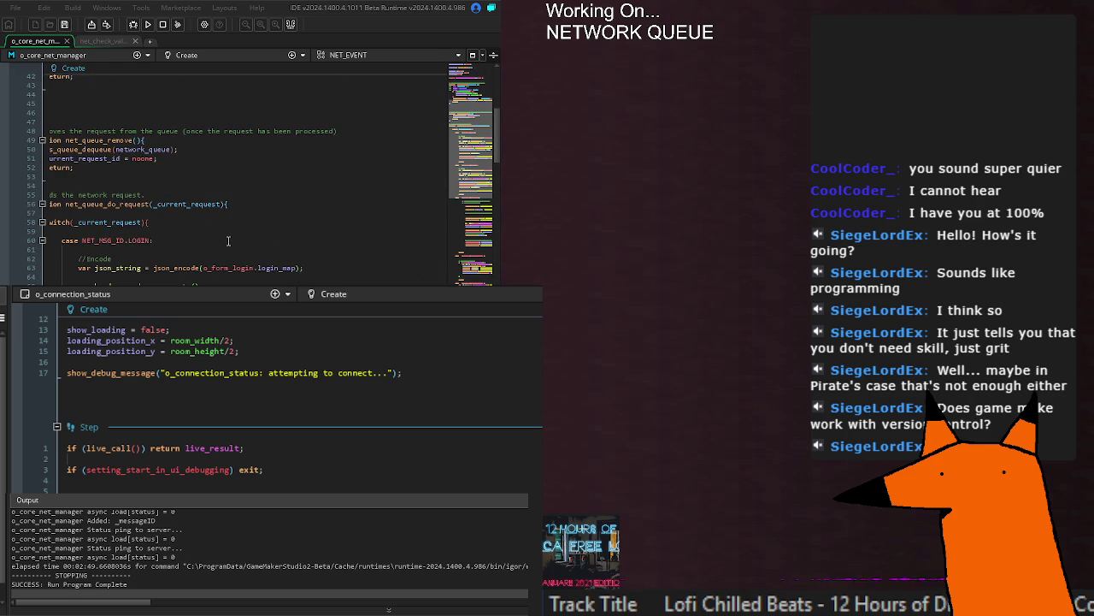
click(307, 267)
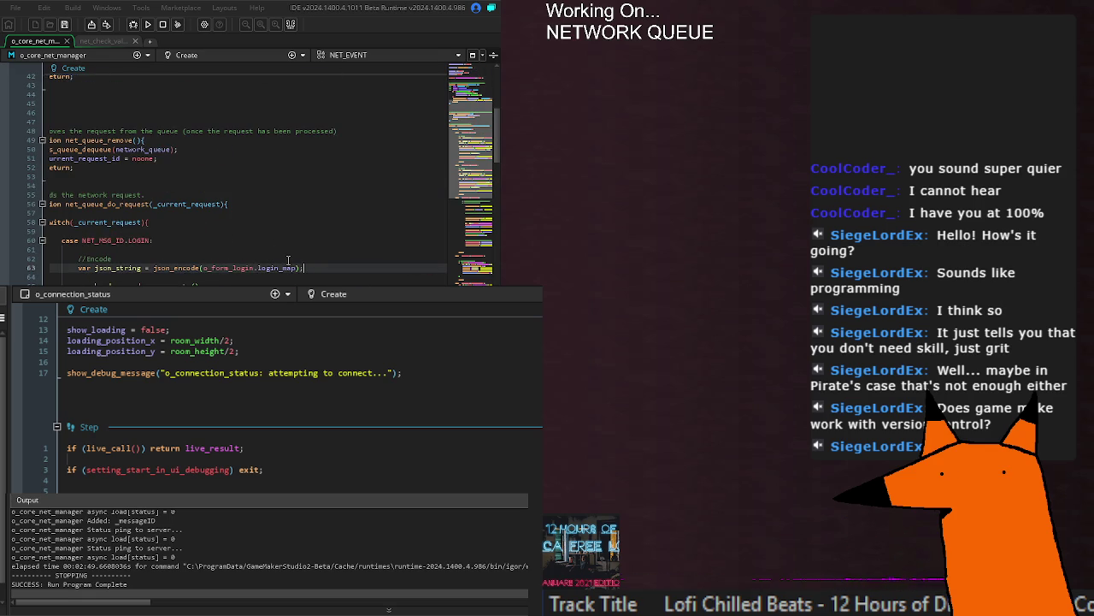
scroll(288, 260, down, 2)
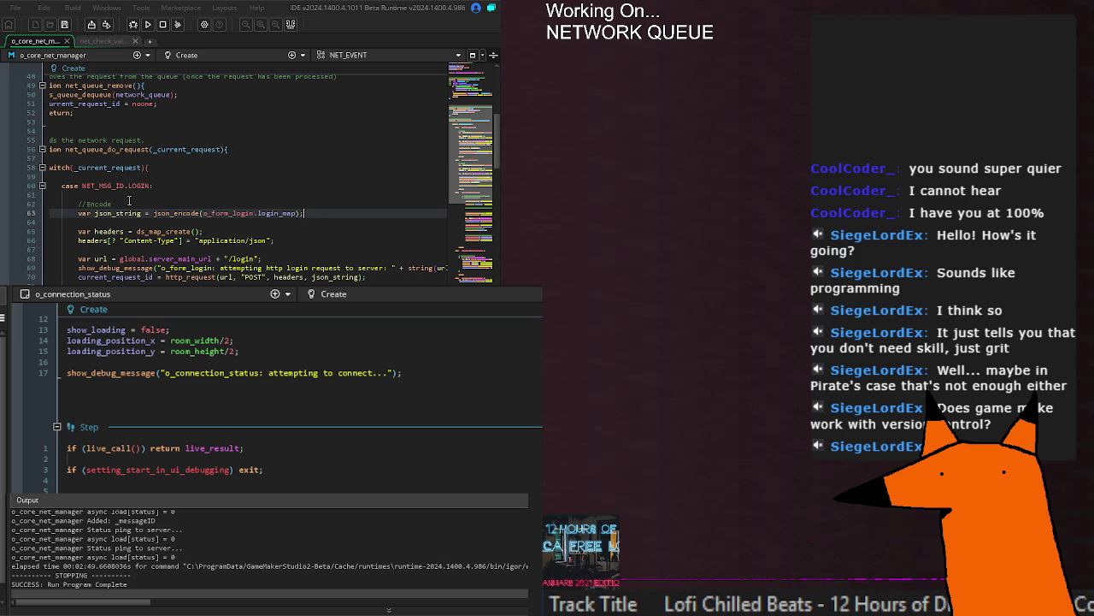
scroll(205, 209, down, 6)
Step: Insert a blank line after the REGISTER case's URL line 87 and run the game
click(204, 210)
click(315, 222)
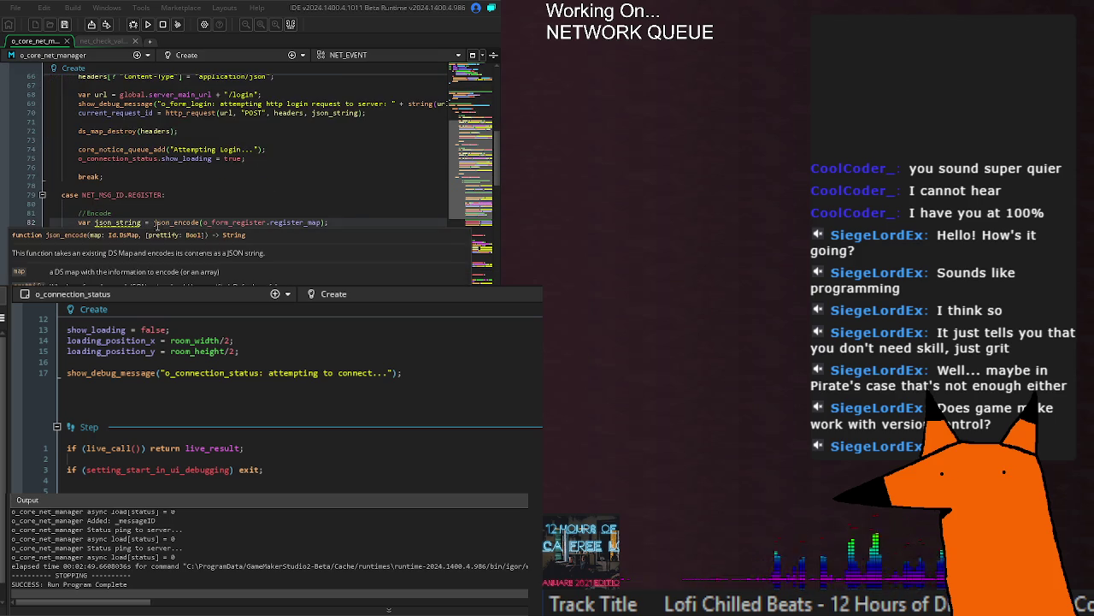
click(294, 265)
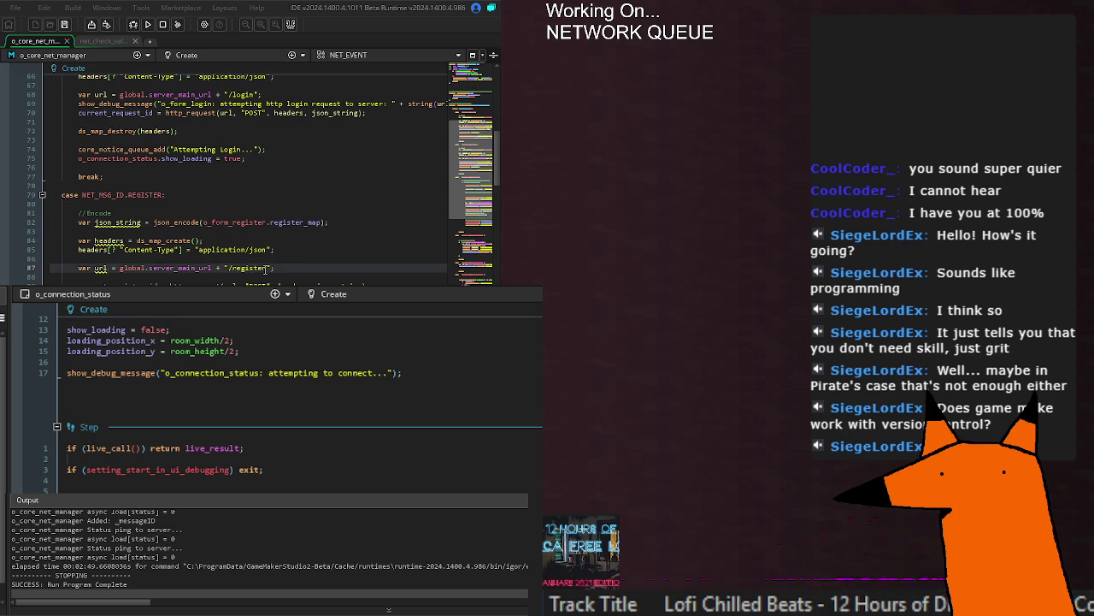
key(Return)
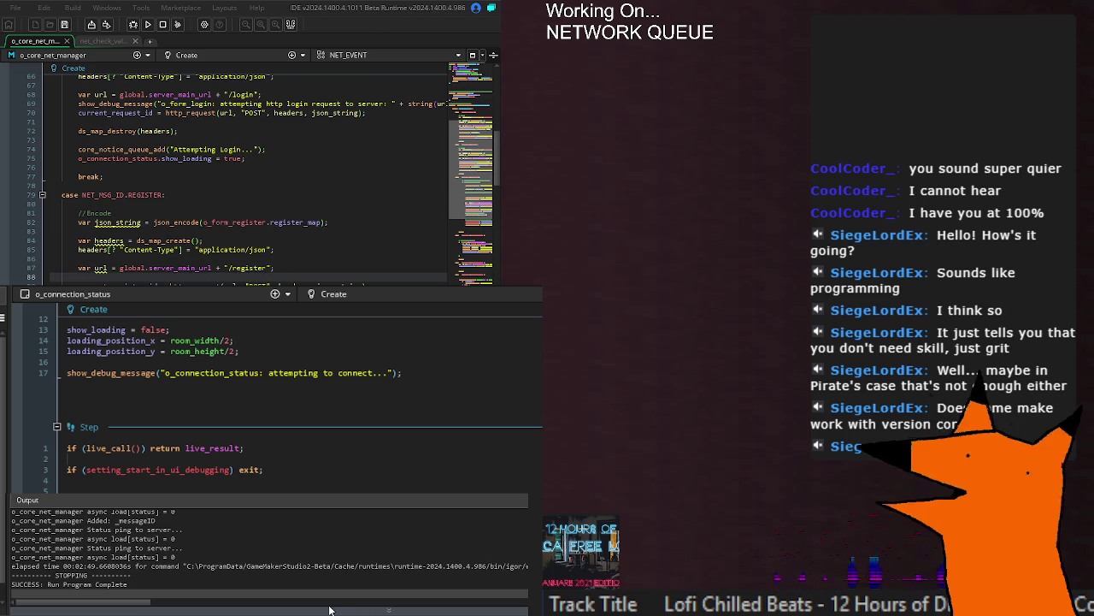
click(289, 261)
key(Down)
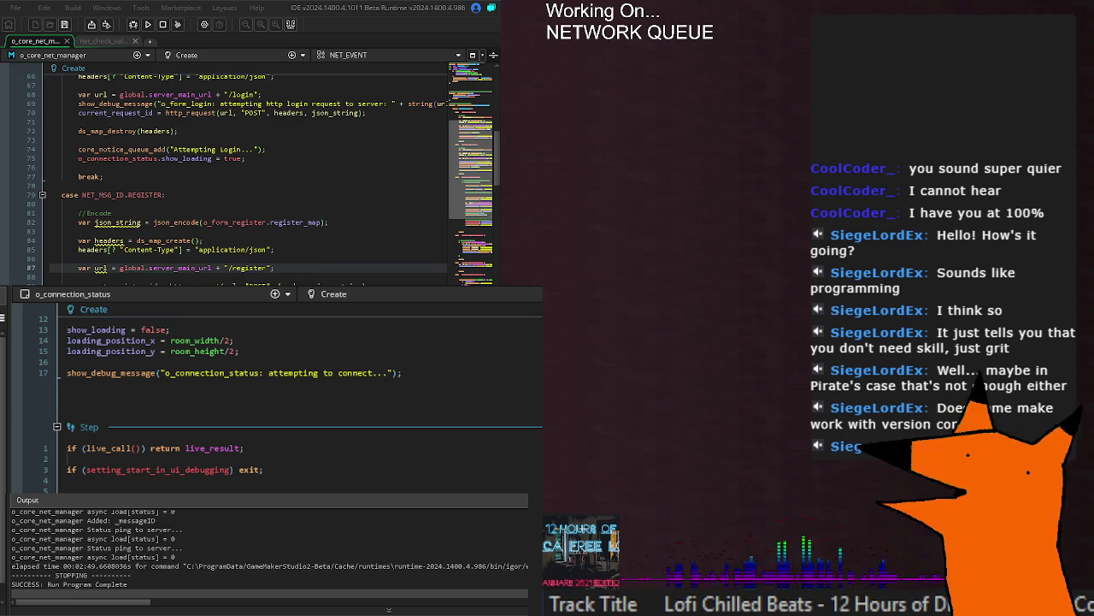
key(Down)
key(Down)
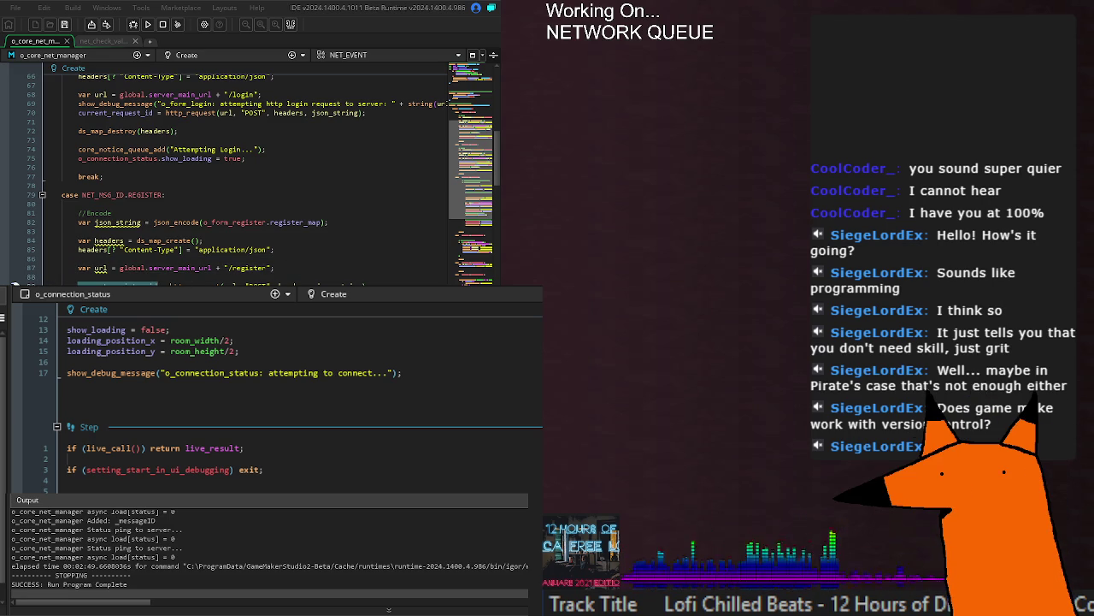
double_click(115, 112)
key(F5)
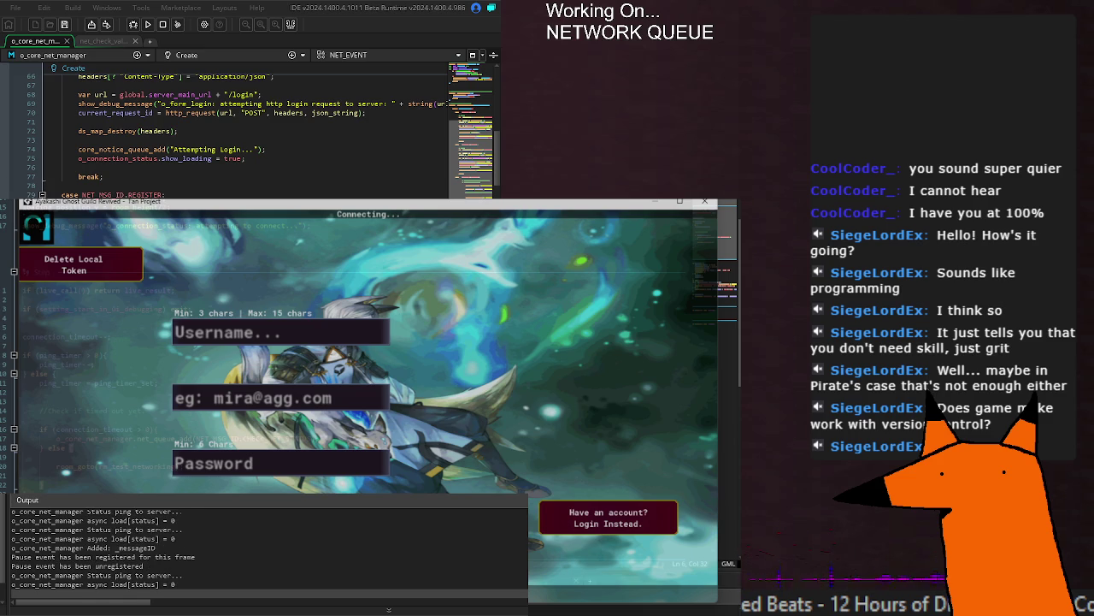
Step: Relaunch the game and inspect the repeated MSG ID [-4] ABORTING lines in the output
scroll(257, 128, down, 20)
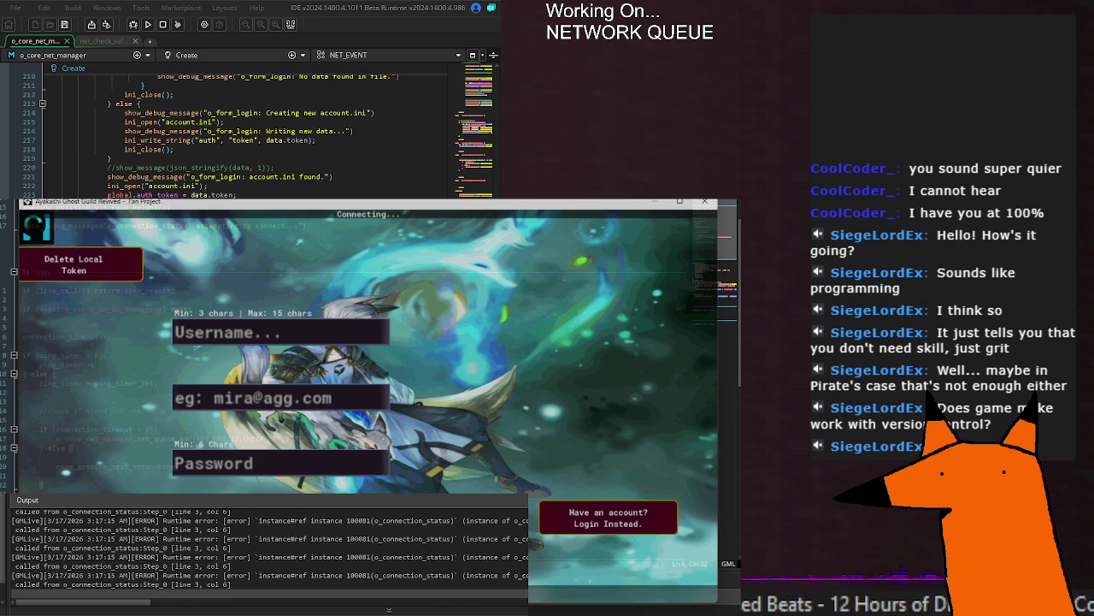
key(F5)
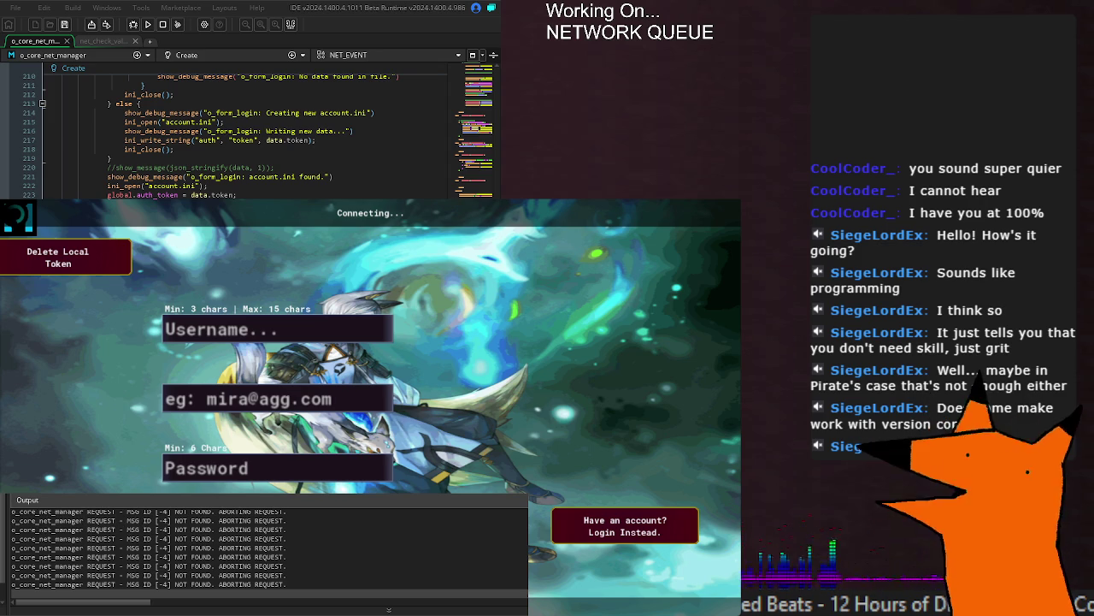
double_click(235, 547)
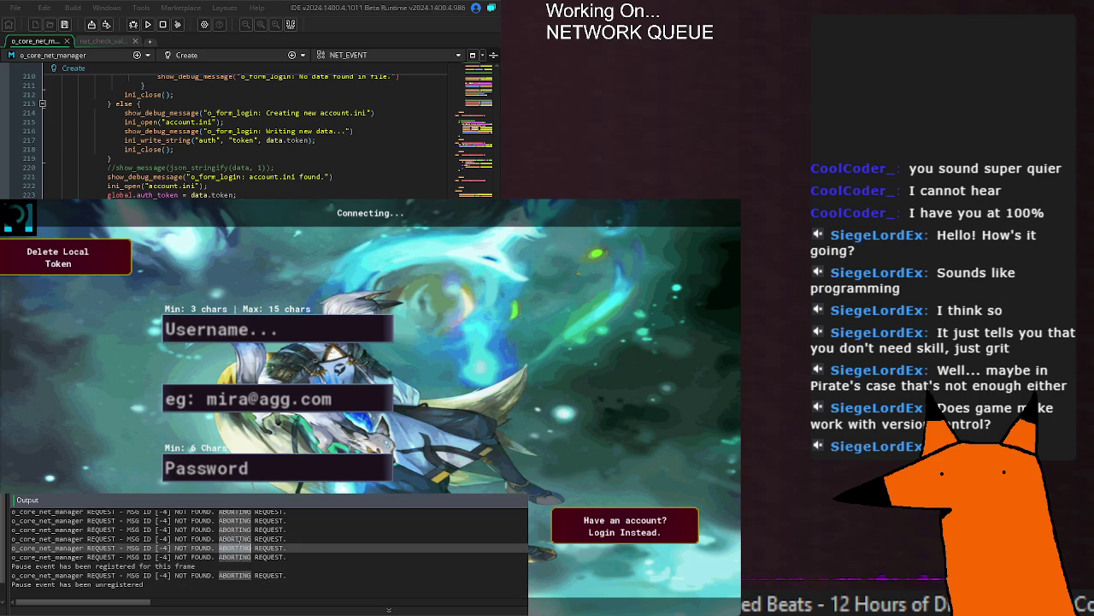
click(262, 552)
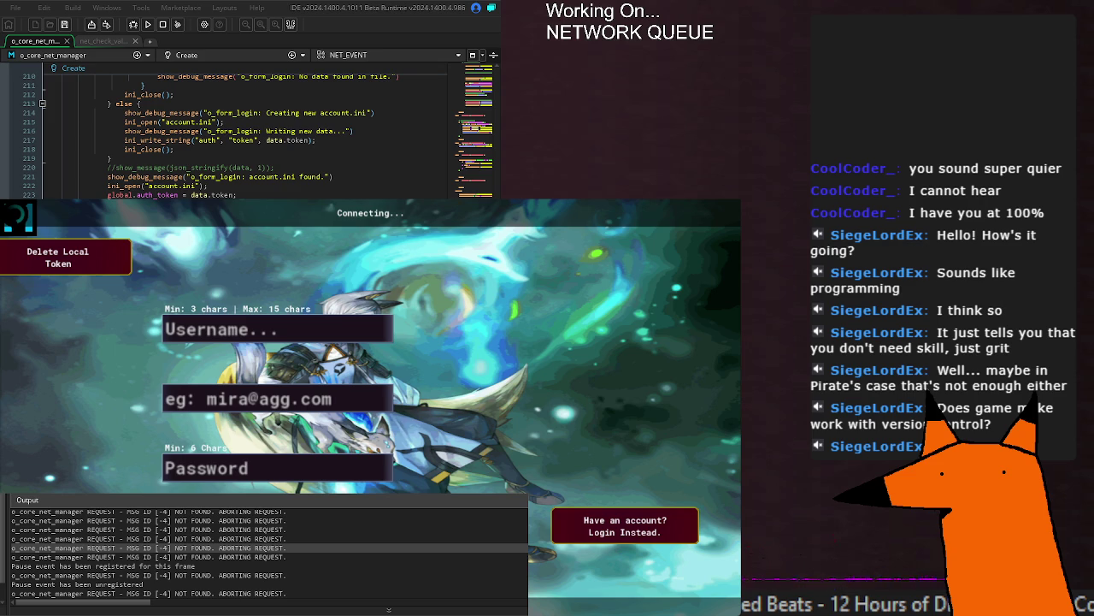
Step: Search the project for net_queue_add, open o_account_handler's Step match at line 64, then relaunch and stop the game
key(Return)
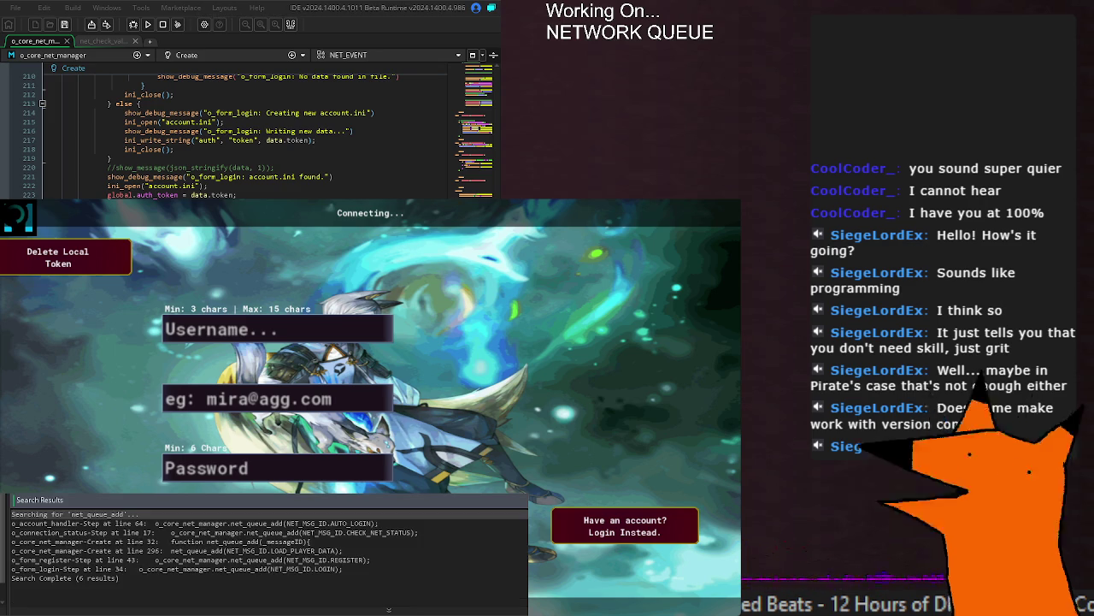
click(252, 523)
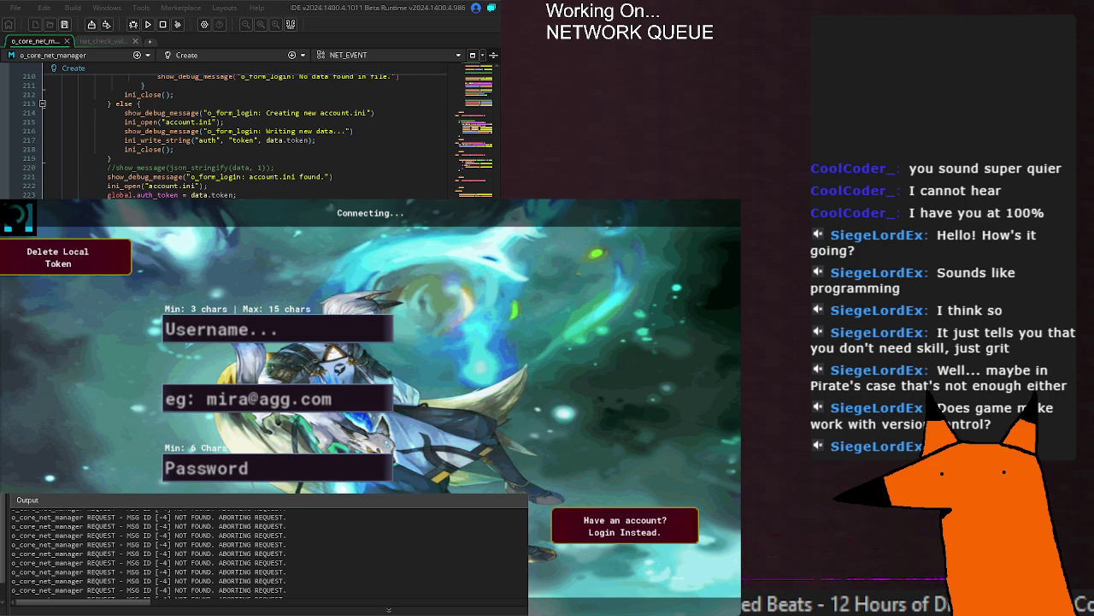
key(F5)
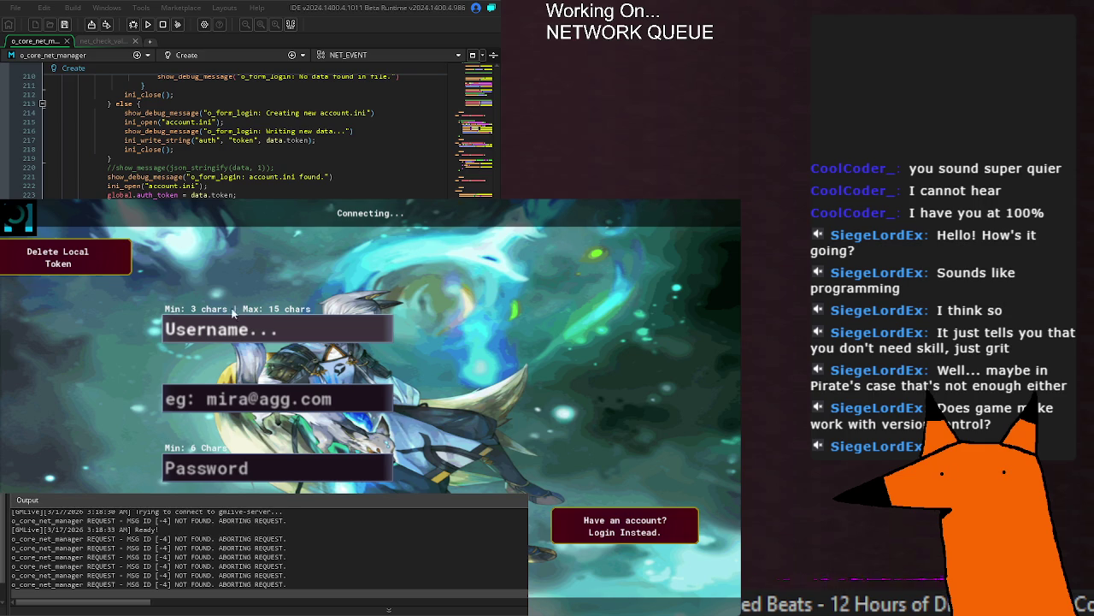
key(alt+F4)
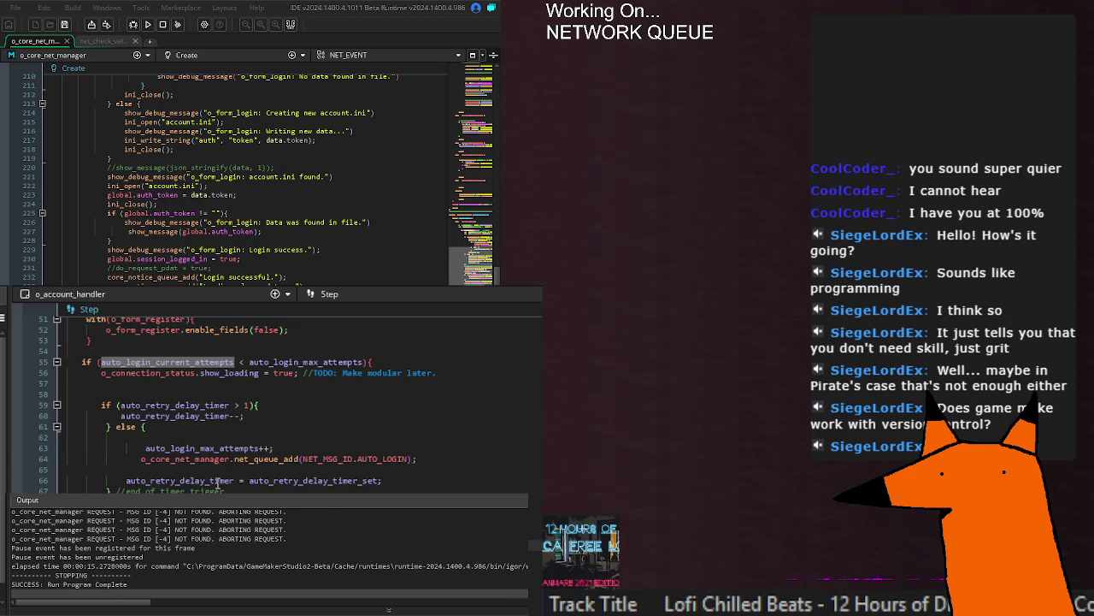
Step: Delete 'auto_login_max_attempts++;' from line 63 and jump to the AUTO_LOGIN case definition
drag(275, 450, 145, 452)
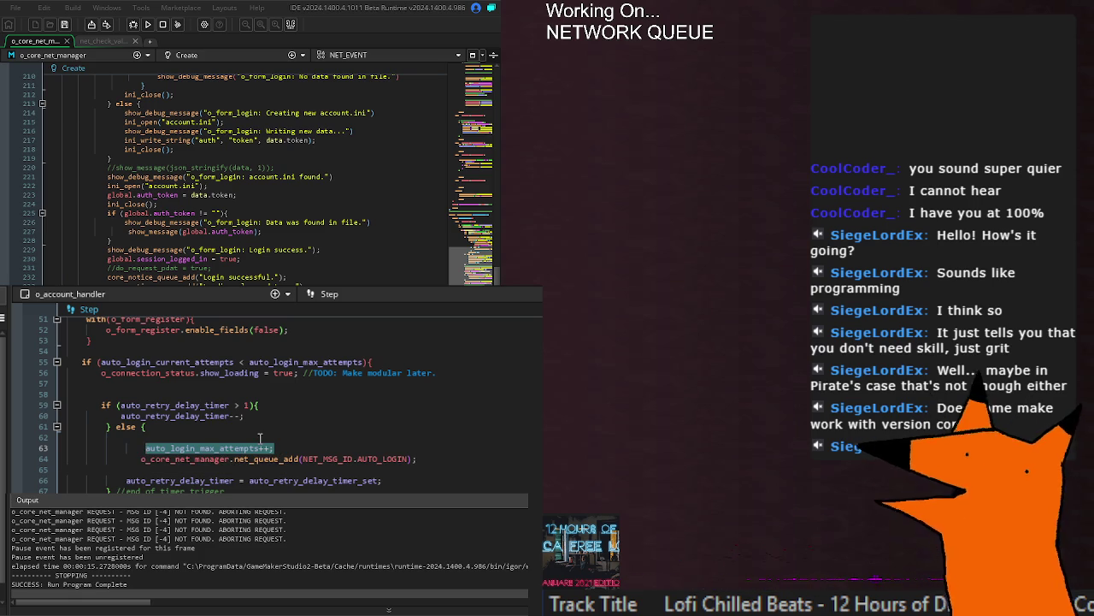
key(BackSpace)
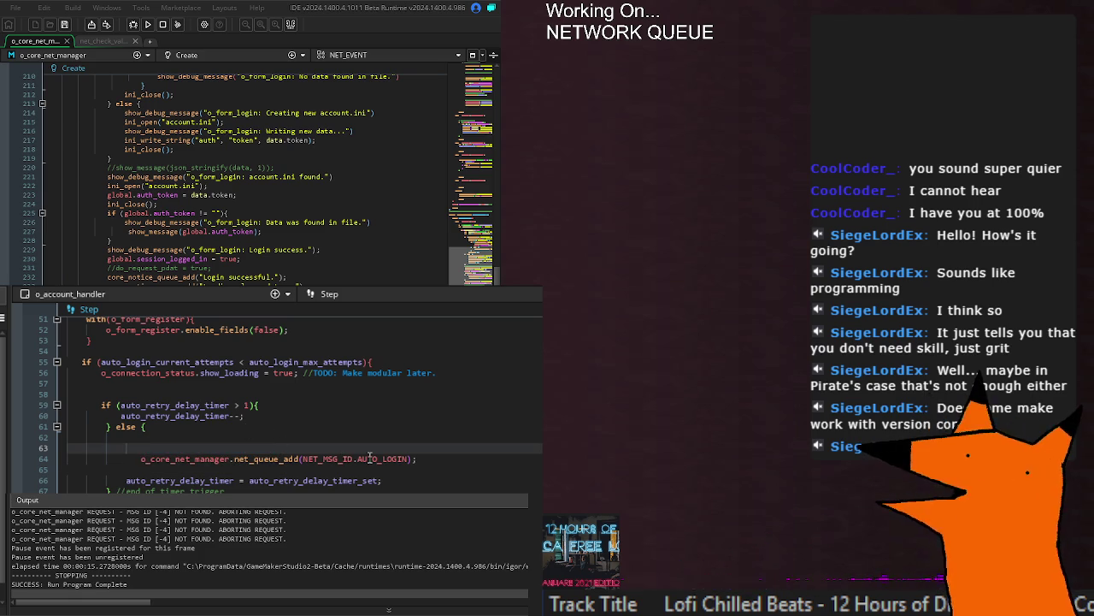
middle_click(389, 458)
scroll(159, 179, down, 20)
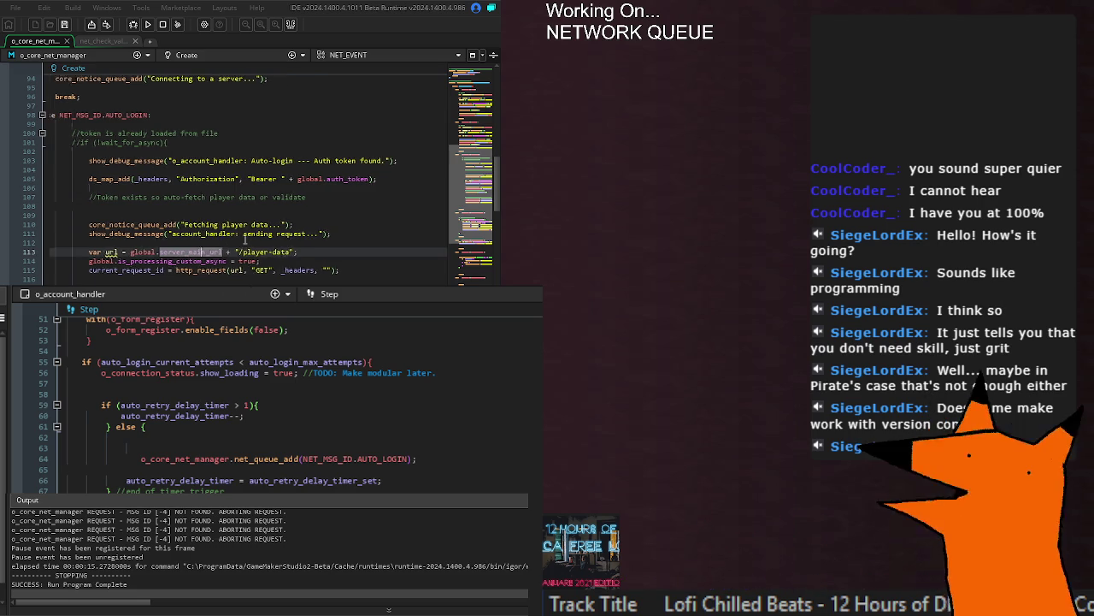
Step: Inspect the AUTO_LOGIN request headers, then type '({' into the attempts check on line 55
click(238, 261)
click(346, 270)
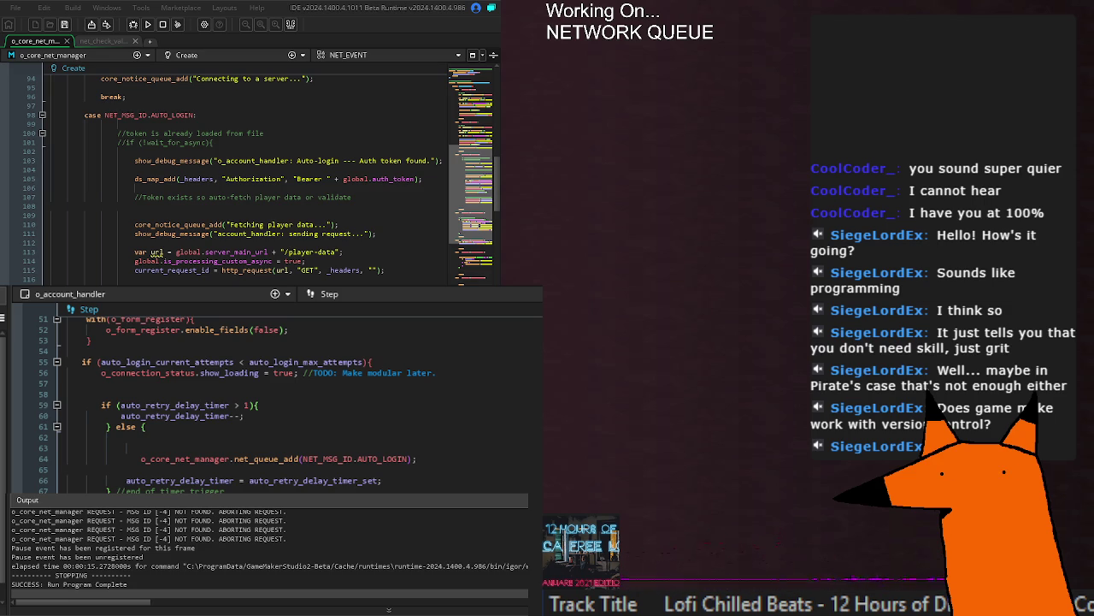
scroll(248, 171, right, 3)
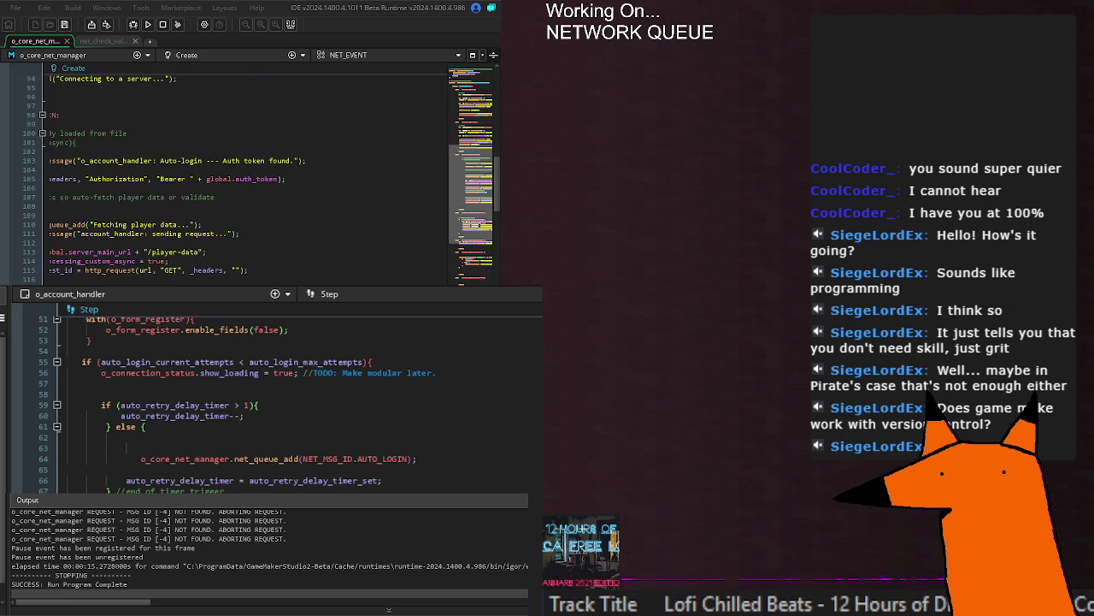
scroll(88, 253, left, 2)
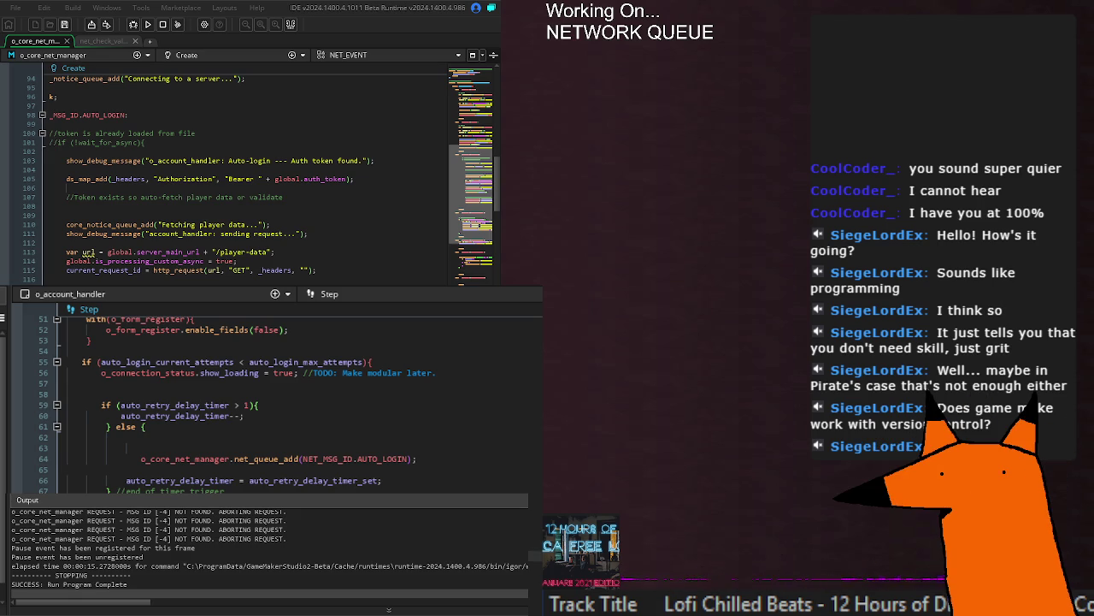
scroll(273, 402, up, 10)
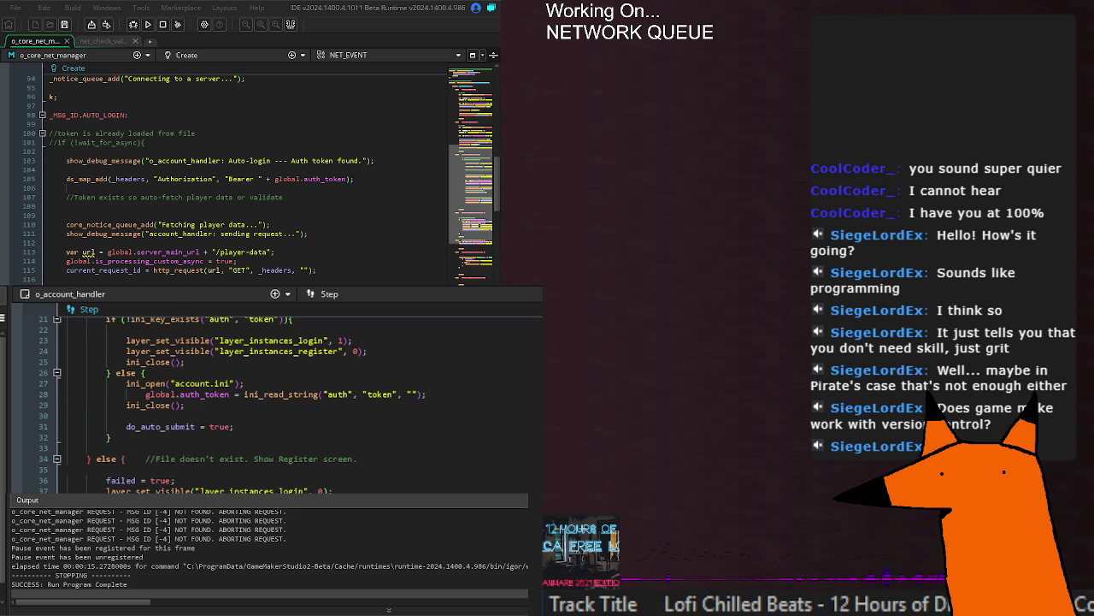
scroll(274, 402, down, 4)
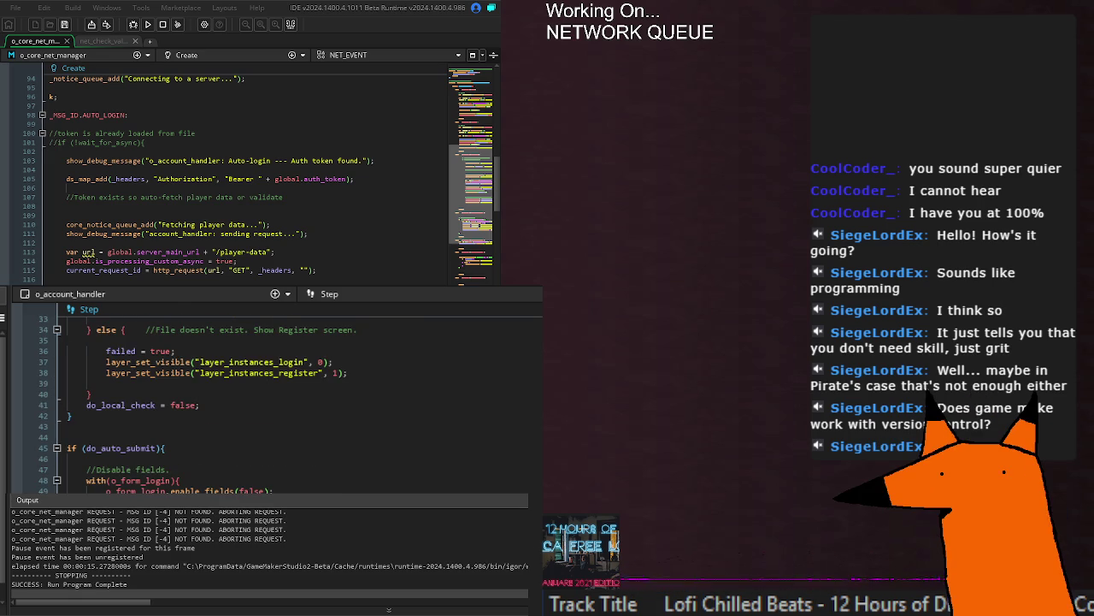
scroll(273, 402, up, 10)
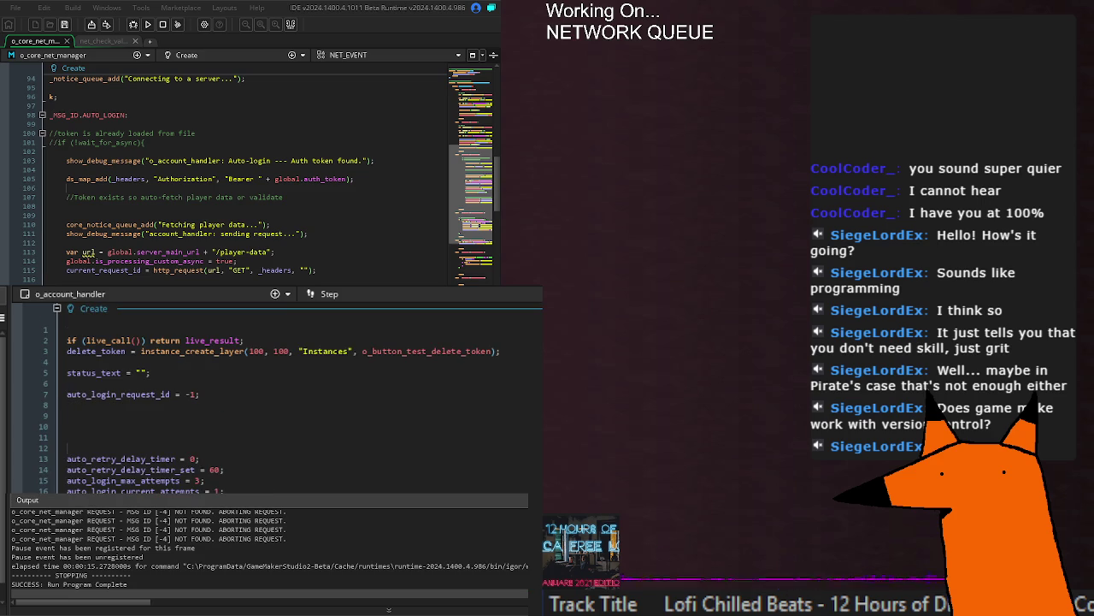
scroll(274, 402, down, 10)
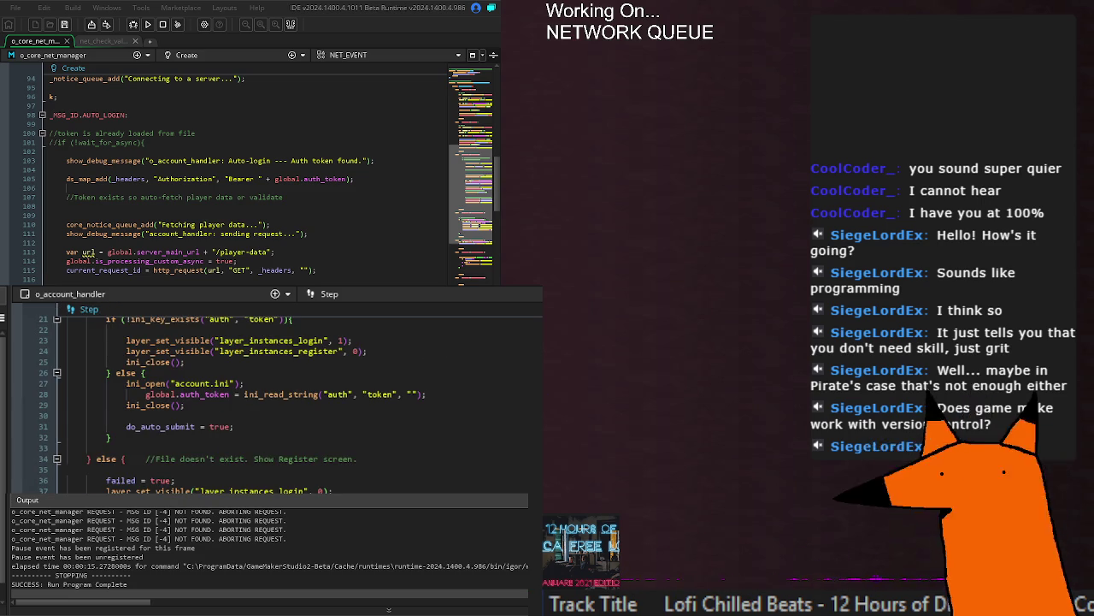
scroll(273, 402, down, 4)
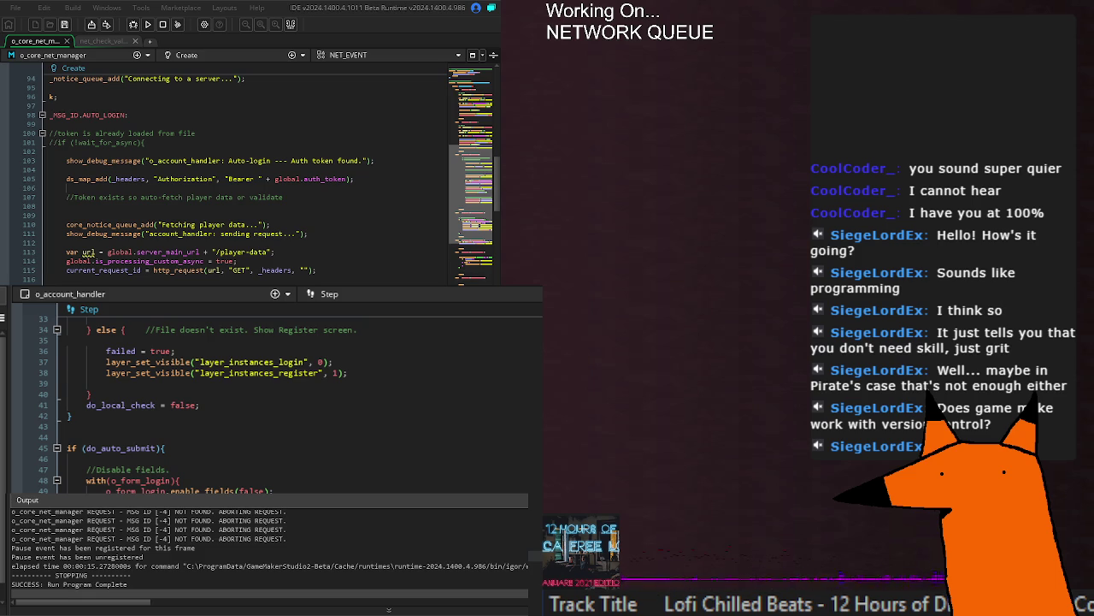
scroll(274, 393, down, 2)
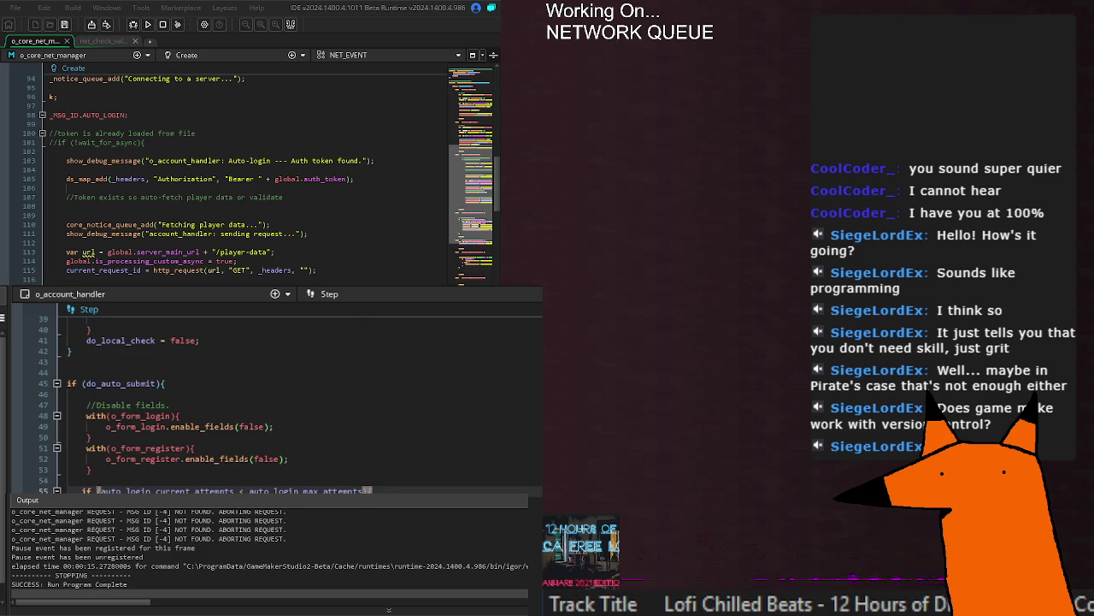
text(({)
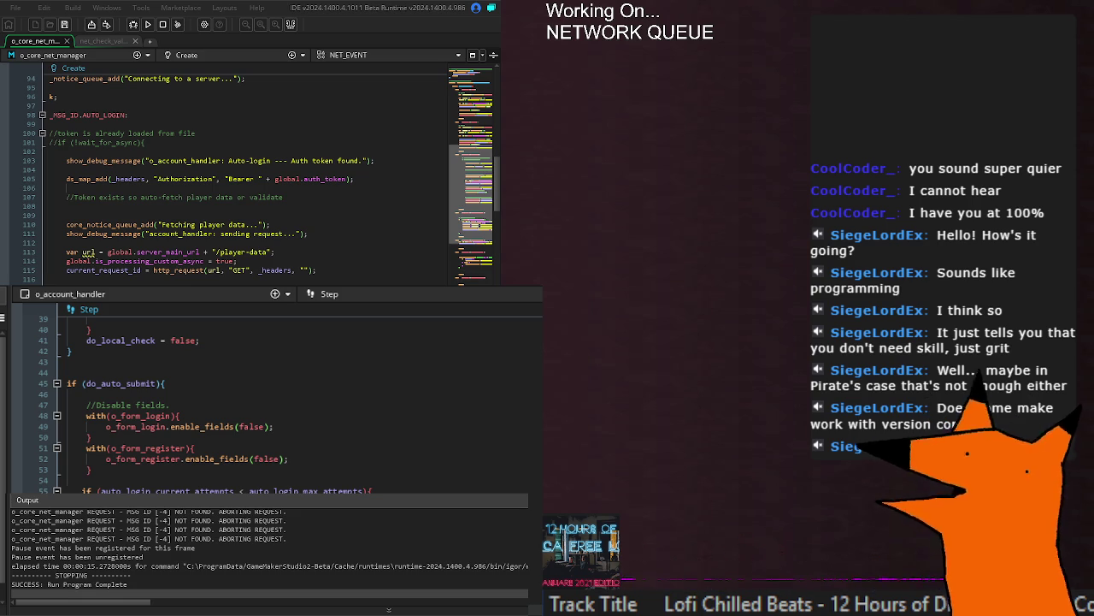
Step: Scroll through o_core_net_manager's request switch from the fetching player data line onward
click(171, 224)
click(211, 234)
scroll(197, 252, up, 15)
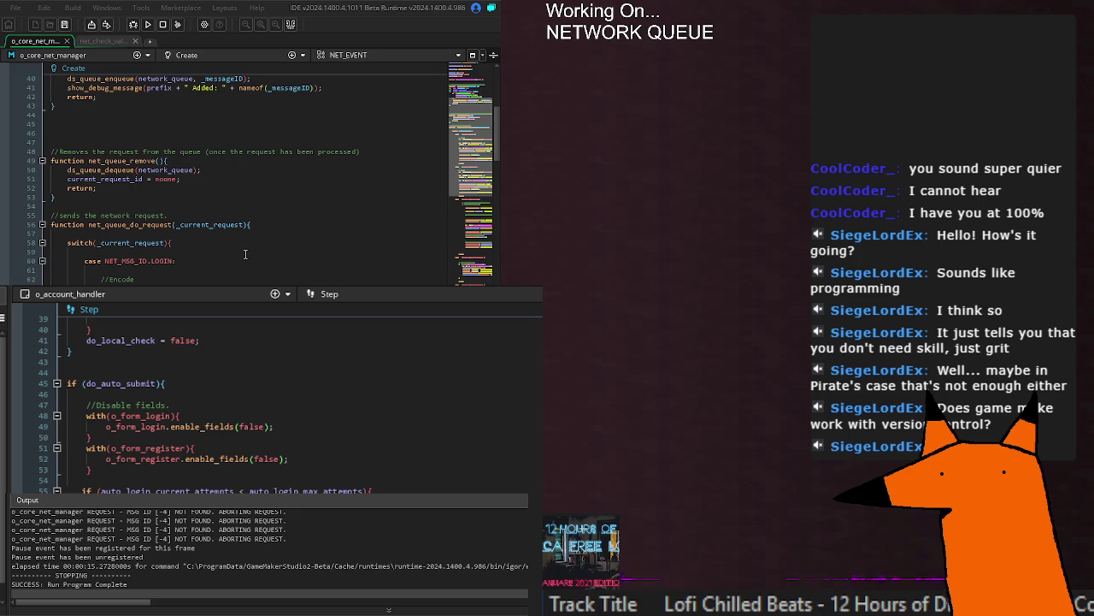
scroll(242, 255, down, 20)
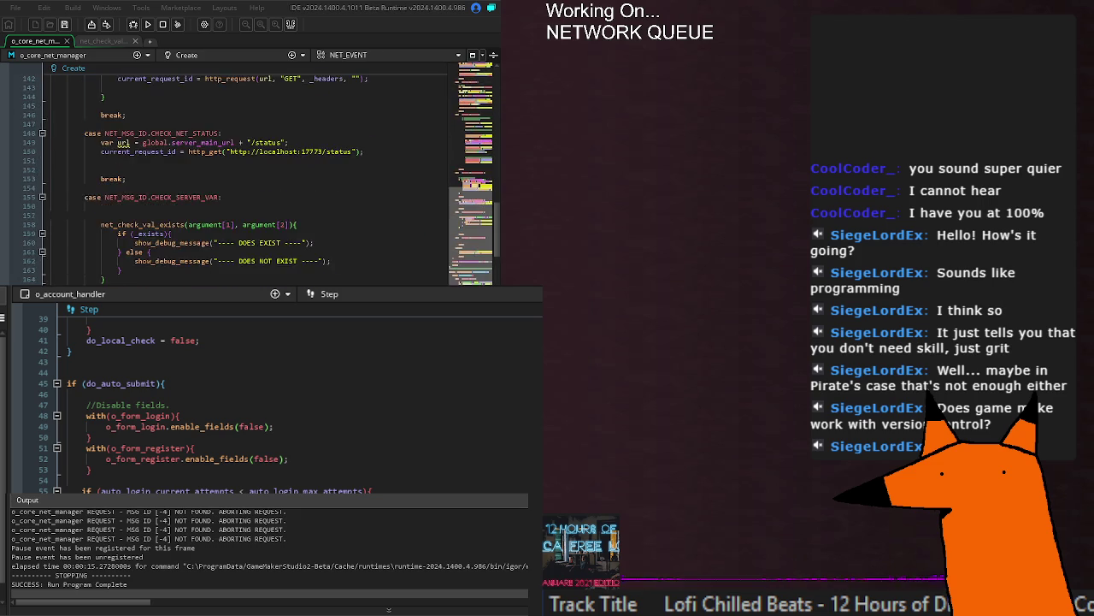
scroll(243, 255, down, 20)
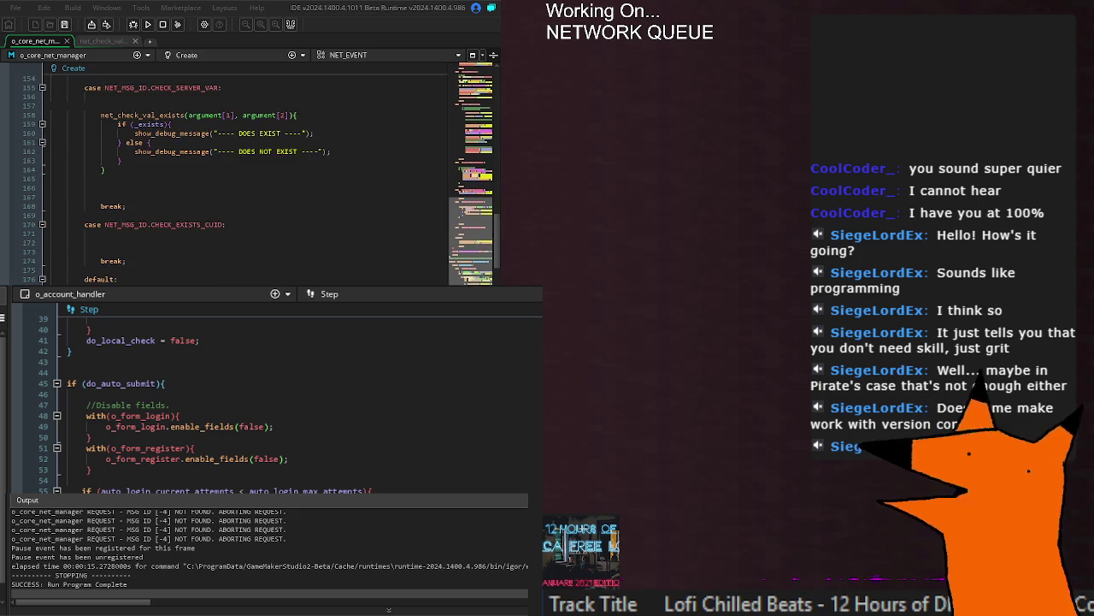
scroll(243, 180, down, 20)
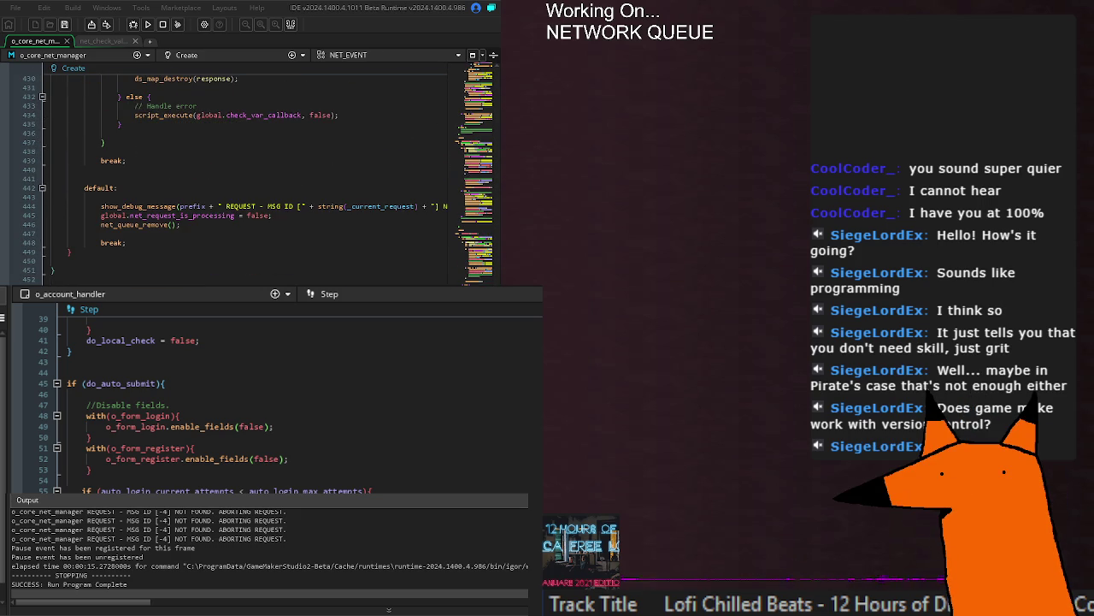
scroll(243, 180, down, 8)
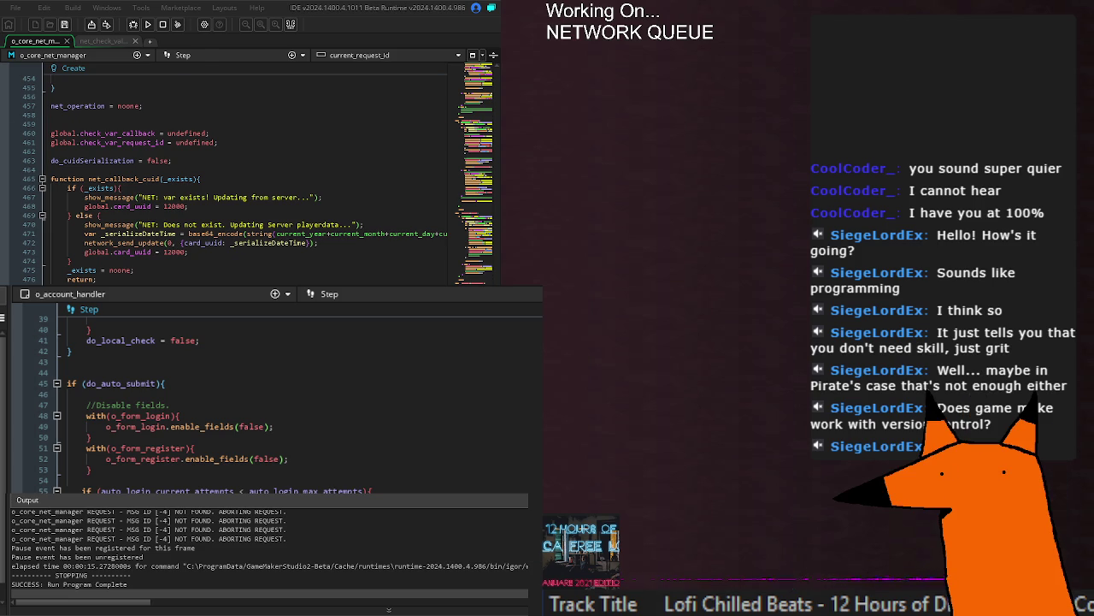
scroll(248, 171, up, 20)
scroll(248, 171, up, 10)
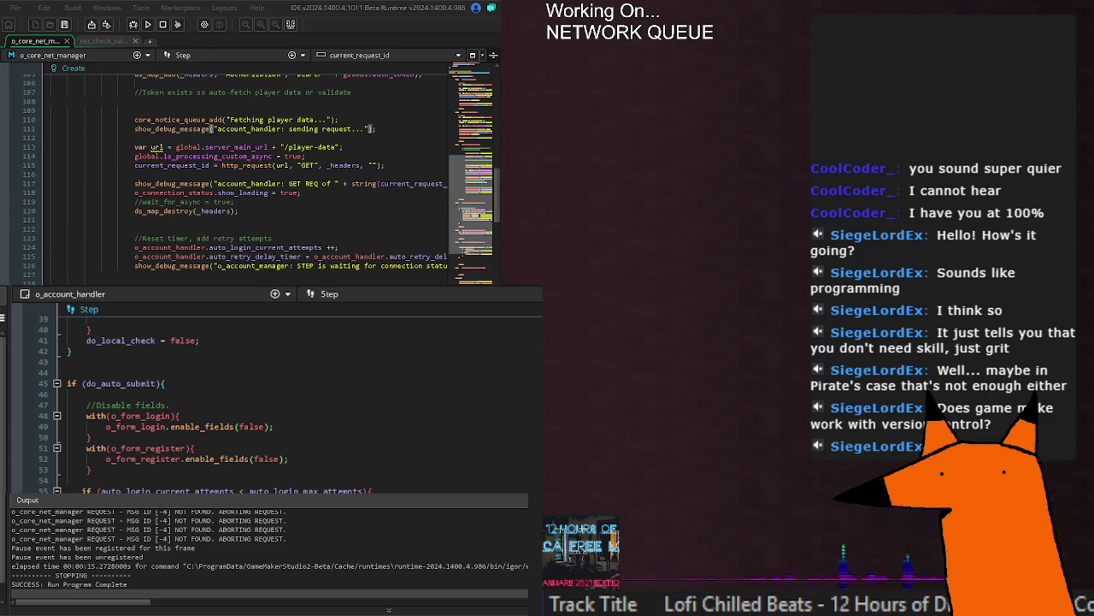
scroll(248, 171, up, 4)
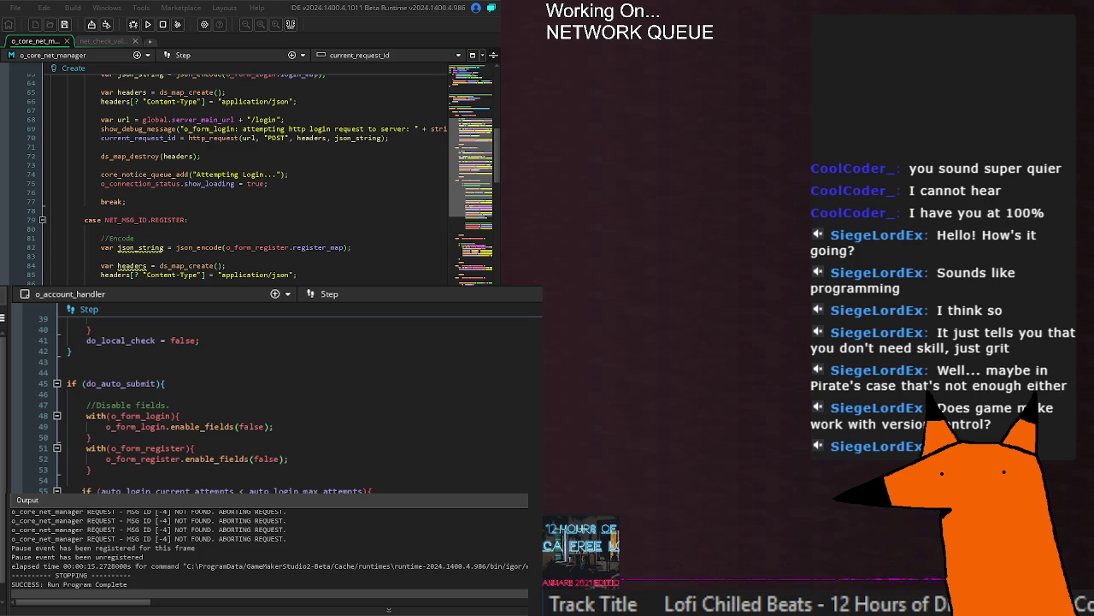
scroll(282, 393, up, 10)
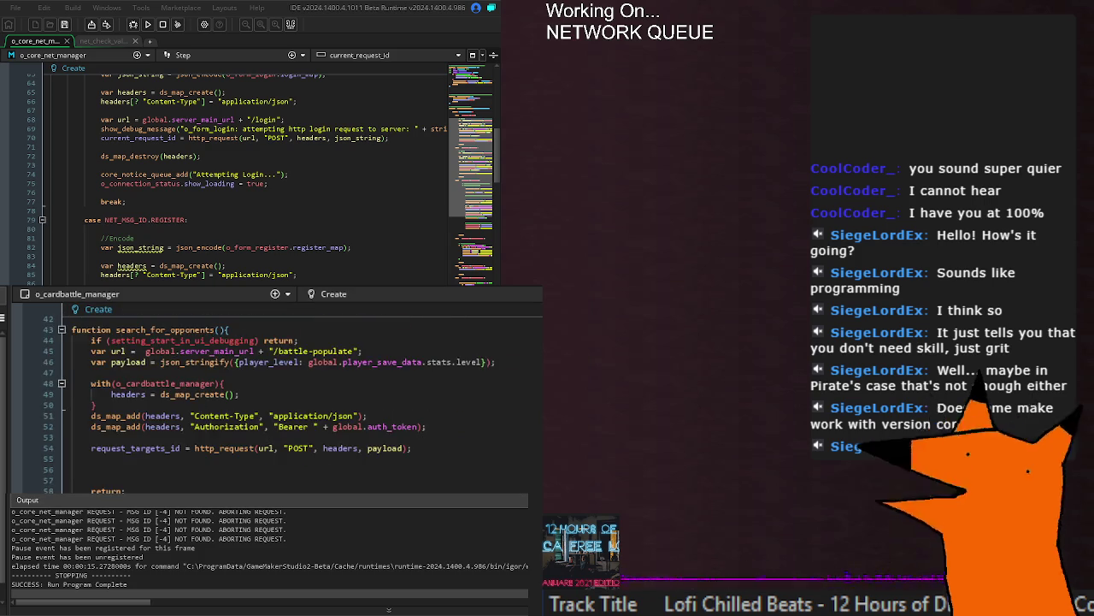
Step: Browse the o_cardbattle_manager and o_team_manager code, including the team defence update
scroll(282, 393, down, 10)
scroll(282, 394, down, 3)
scroll(282, 393, up, 3)
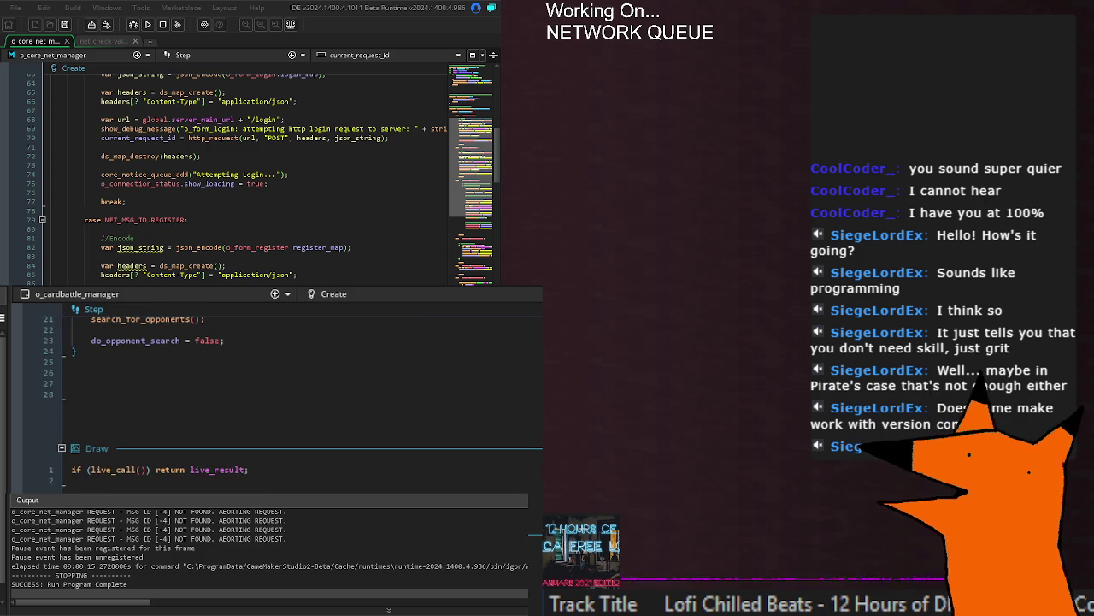
scroll(282, 393, down, 10)
scroll(282, 393, up, 10)
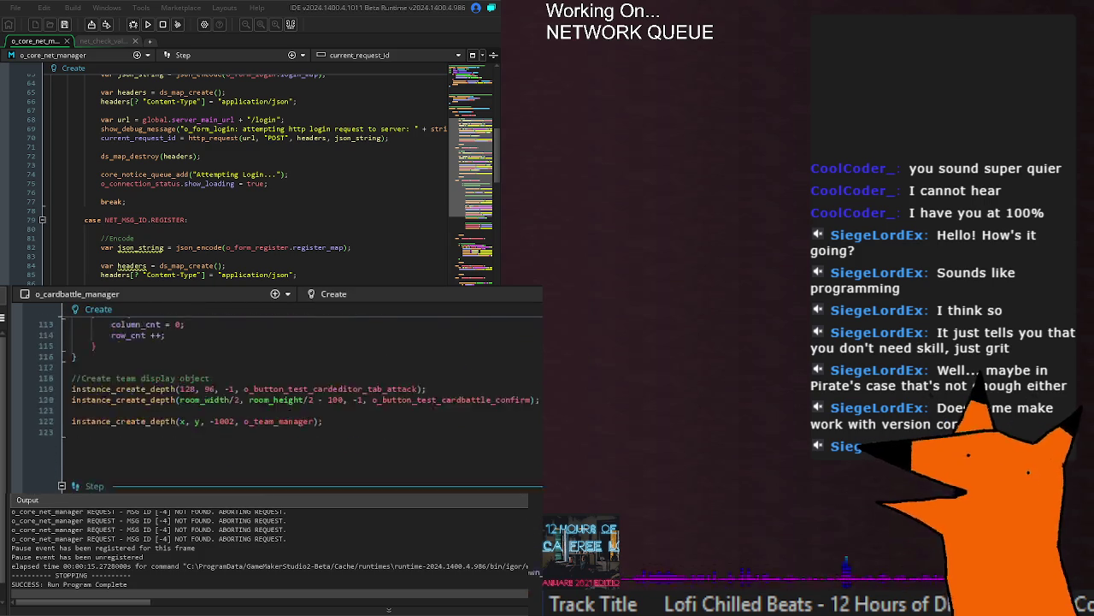
scroll(282, 394, up, 15)
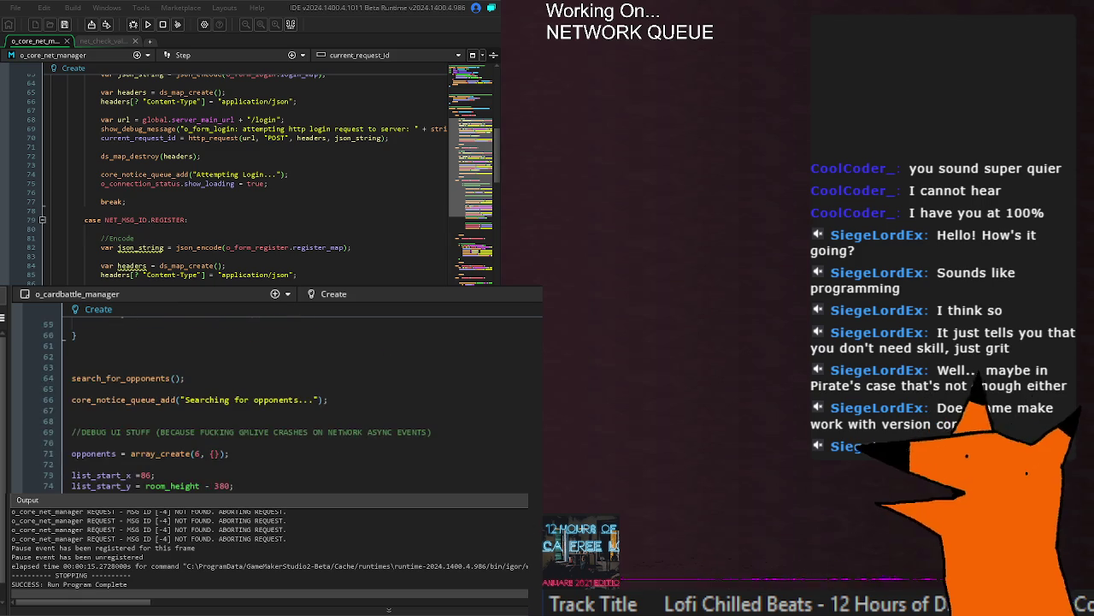
scroll(282, 393, up, 2)
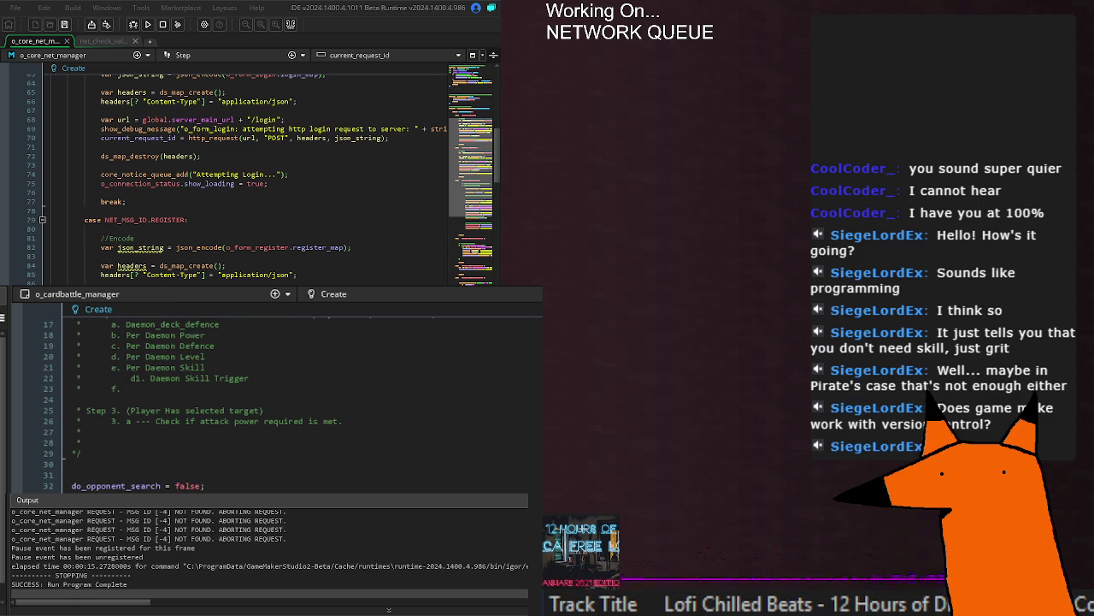
scroll(282, 394, down, 15)
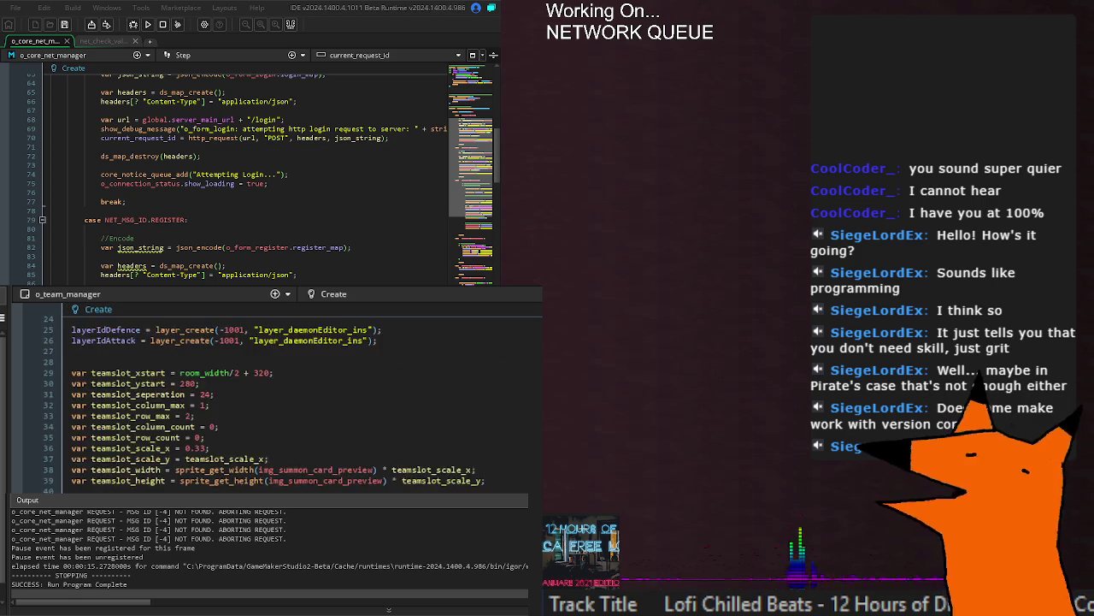
scroll(282, 393, down, 15)
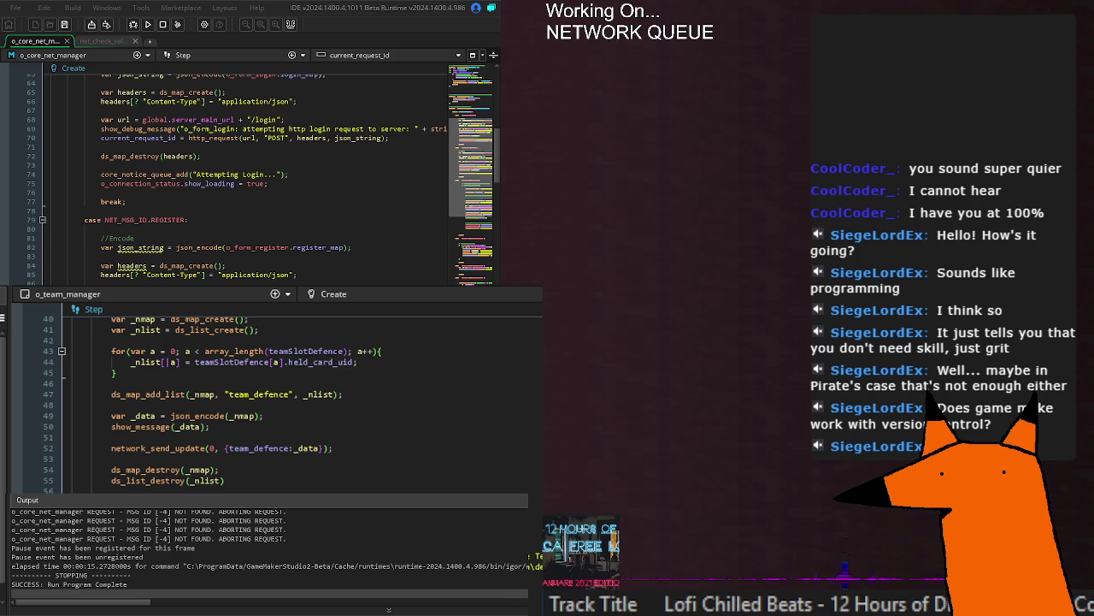
click(132, 351)
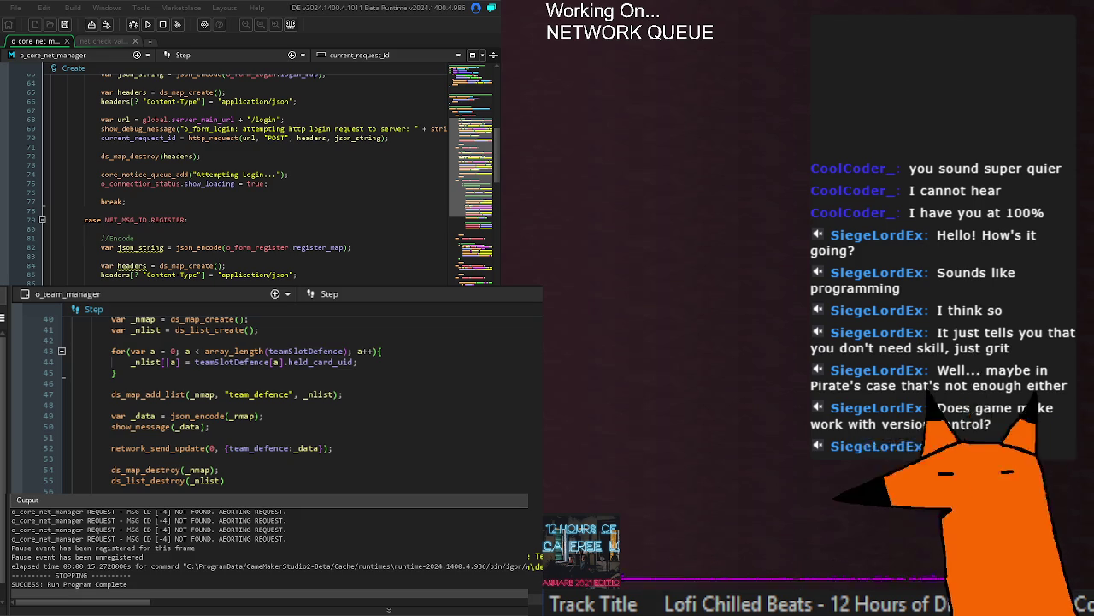
Step: Cycle the lower editor back through o_cardbattle_manager to o_account_handler's Create code
key(ctrl+Tab)
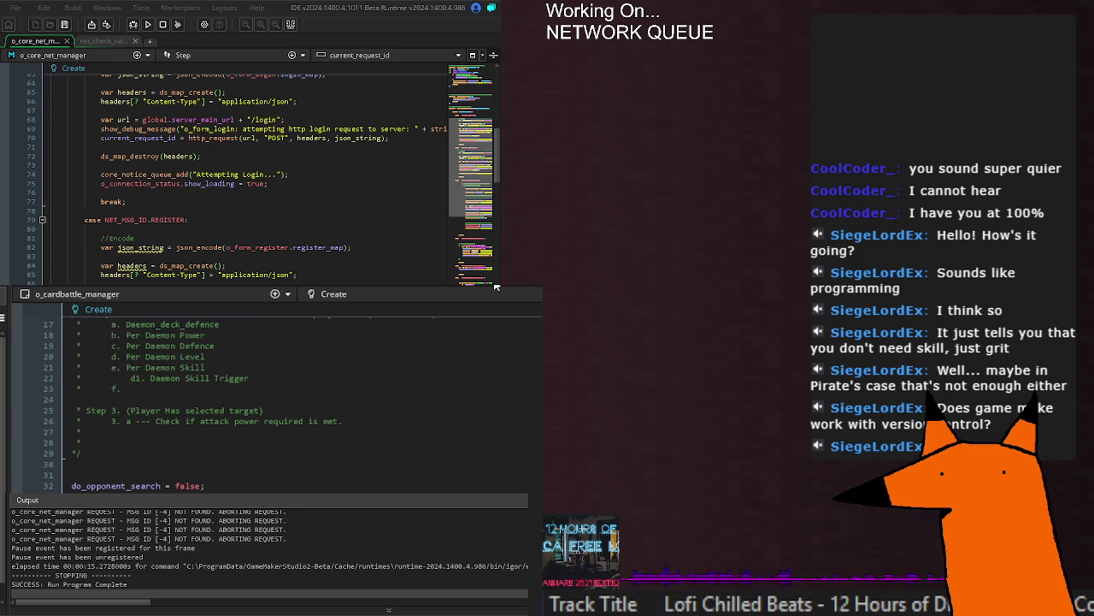
scroll(282, 402, down, 7)
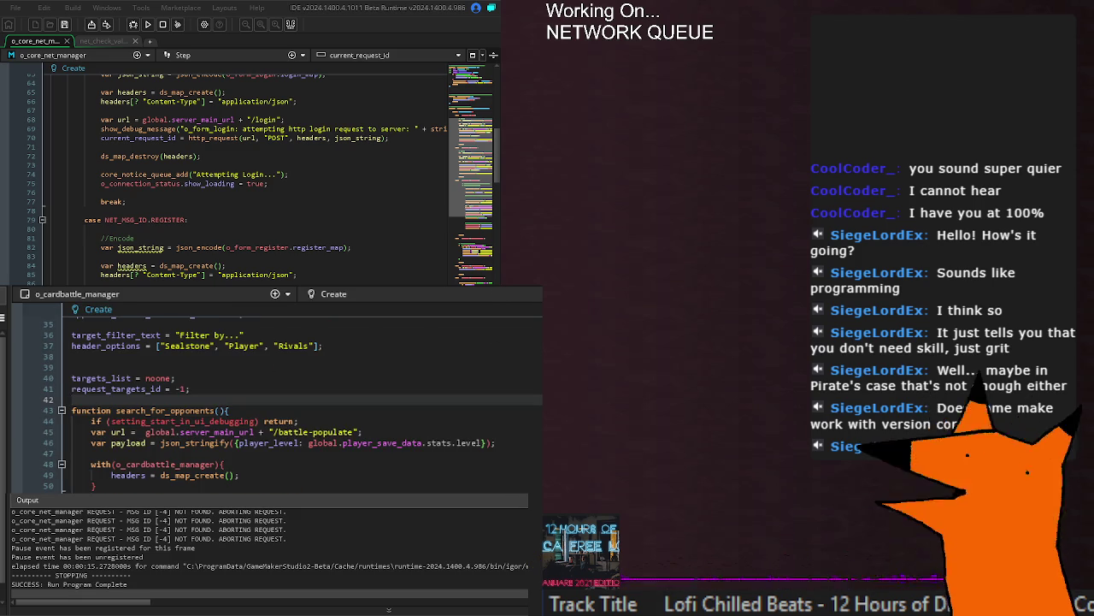
scroll(282, 402, up, 5)
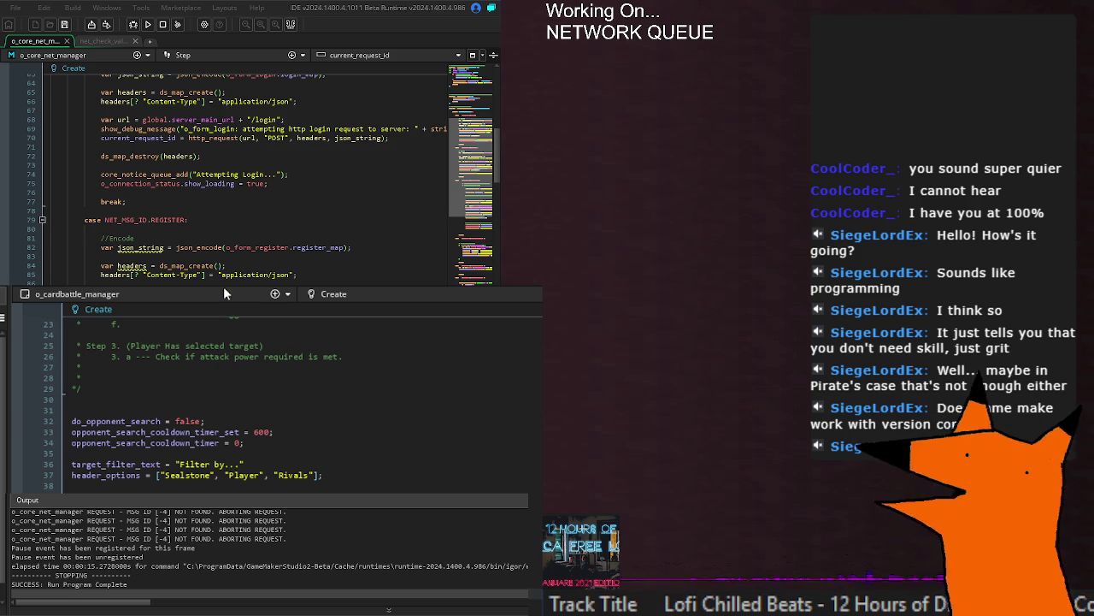
key(ctrl+Tab)
scroll(273, 394, up, 15)
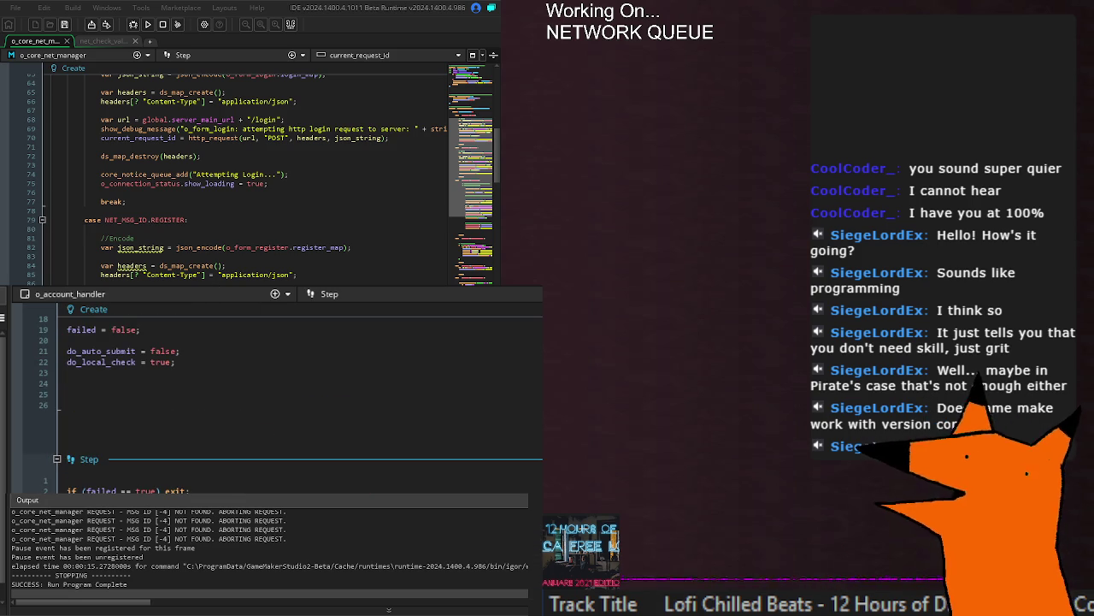
Step: Scroll o_account_handler's Step code to the account.ini existence check and place the caret there
scroll(274, 394, down, 2)
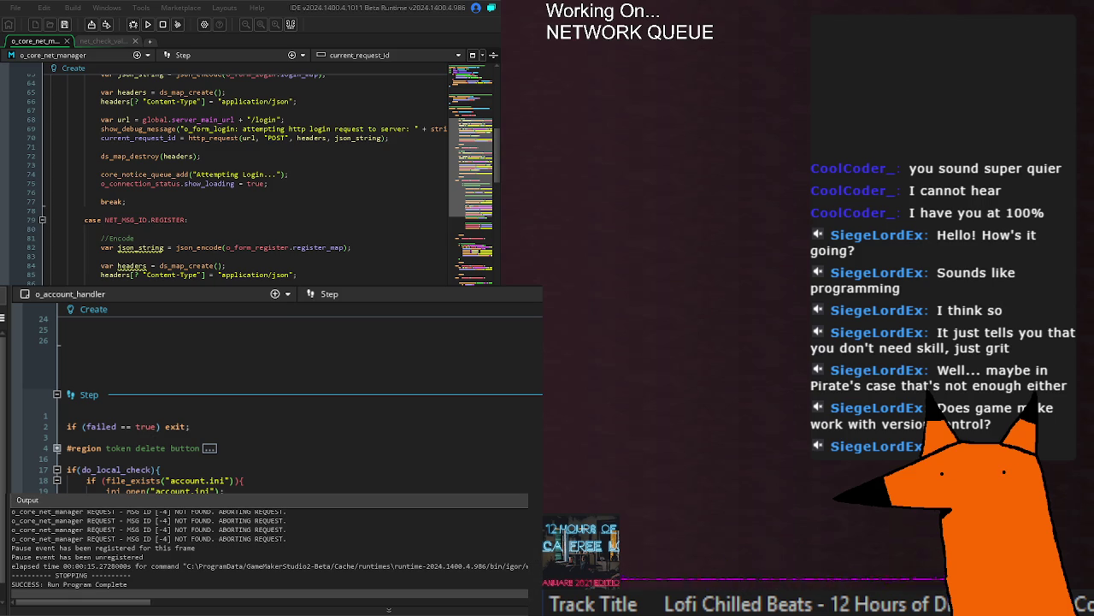
scroll(272, 394, up, 5)
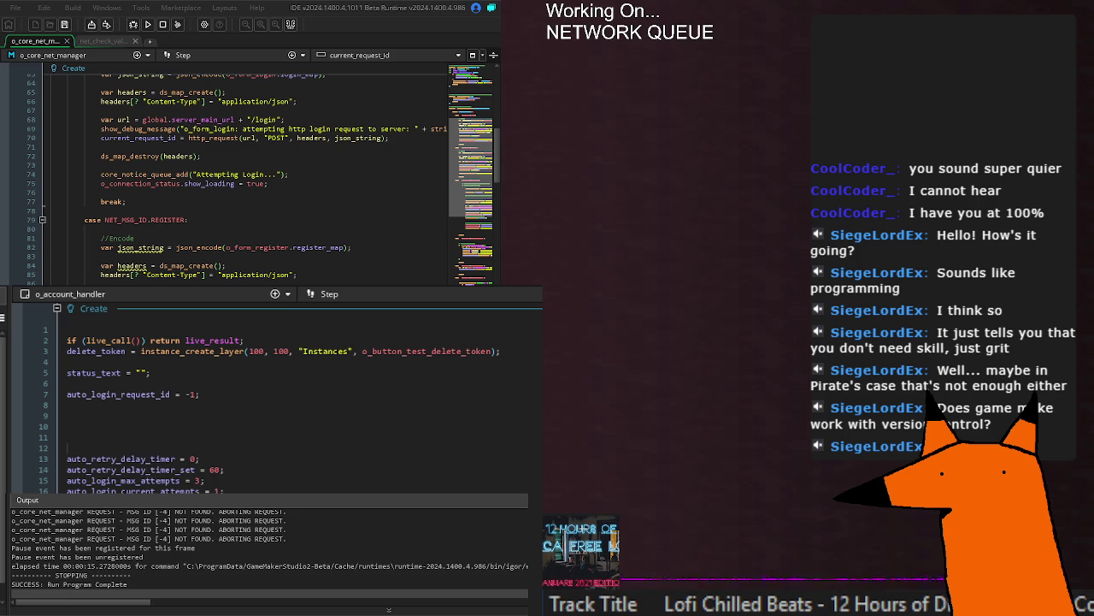
scroll(272, 393, down, 10)
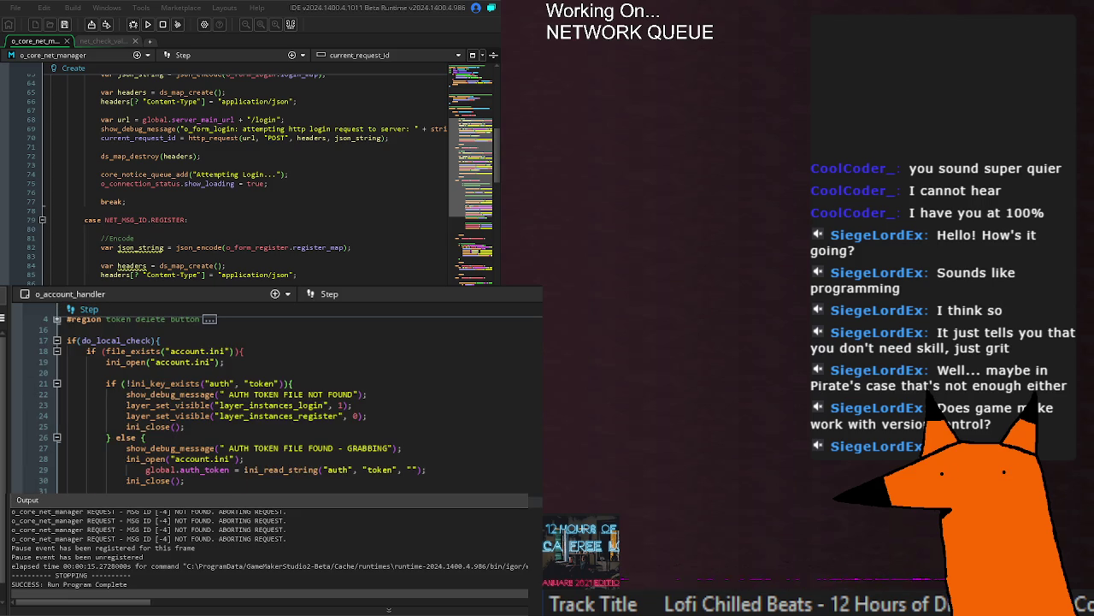
click(245, 351)
Step: Change 'FILE' to 'KEY' in both the token-not-found and token-found debug messages
click(290, 395)
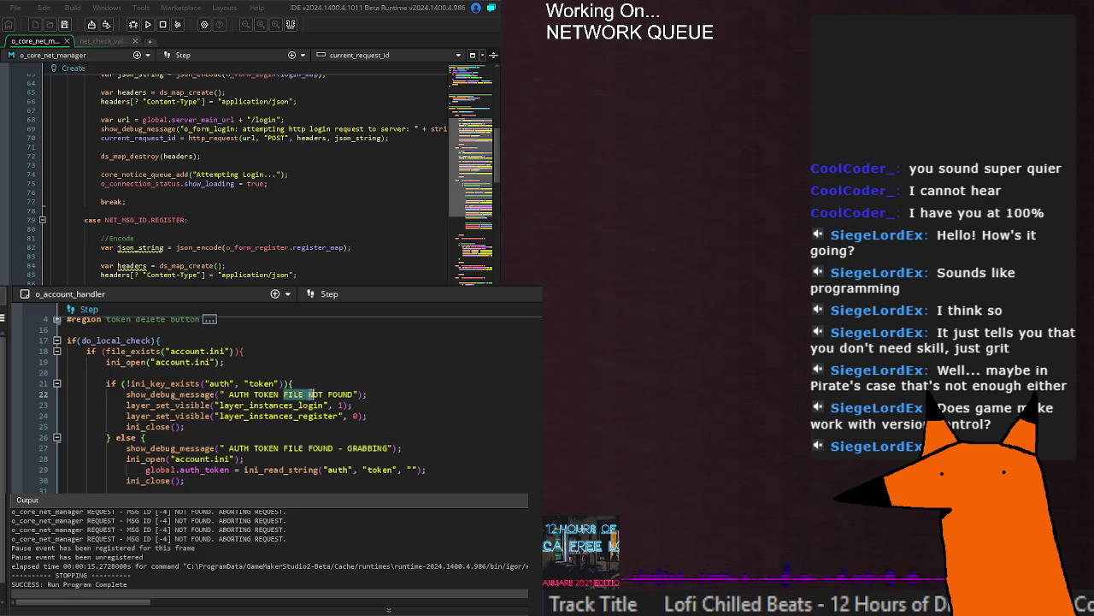
double_click(295, 395)
text(KEY)
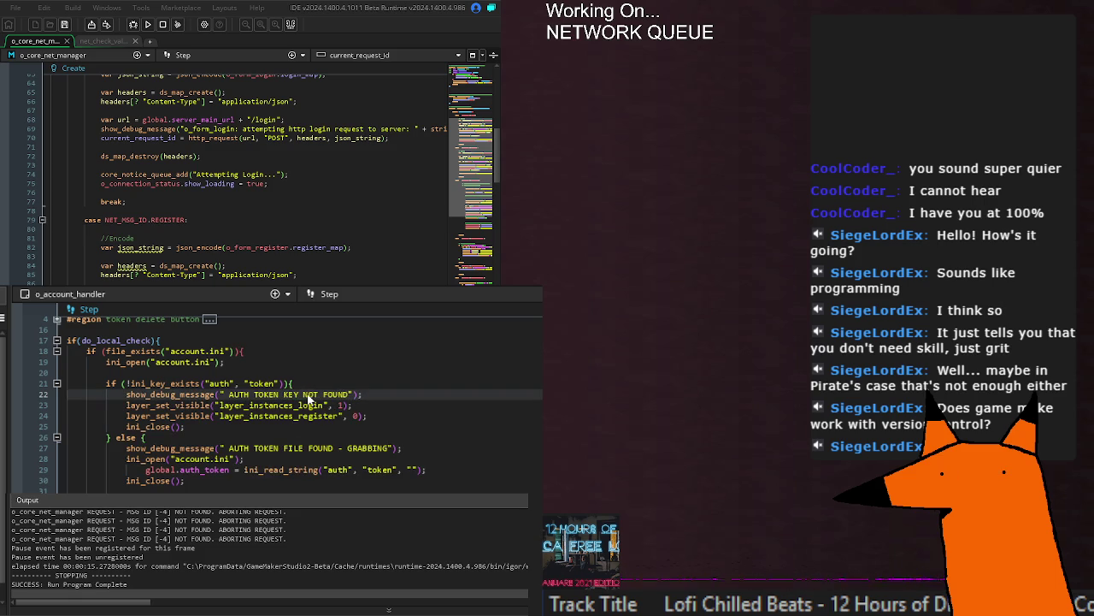
double_click(291, 448)
text(KEY)
Step: Add an 'AUTH TOKEN FILE FOUND' debug message under the file_exists check and run the game
drag(380, 394, 127, 395)
key(ctrl+c)
click(259, 351)
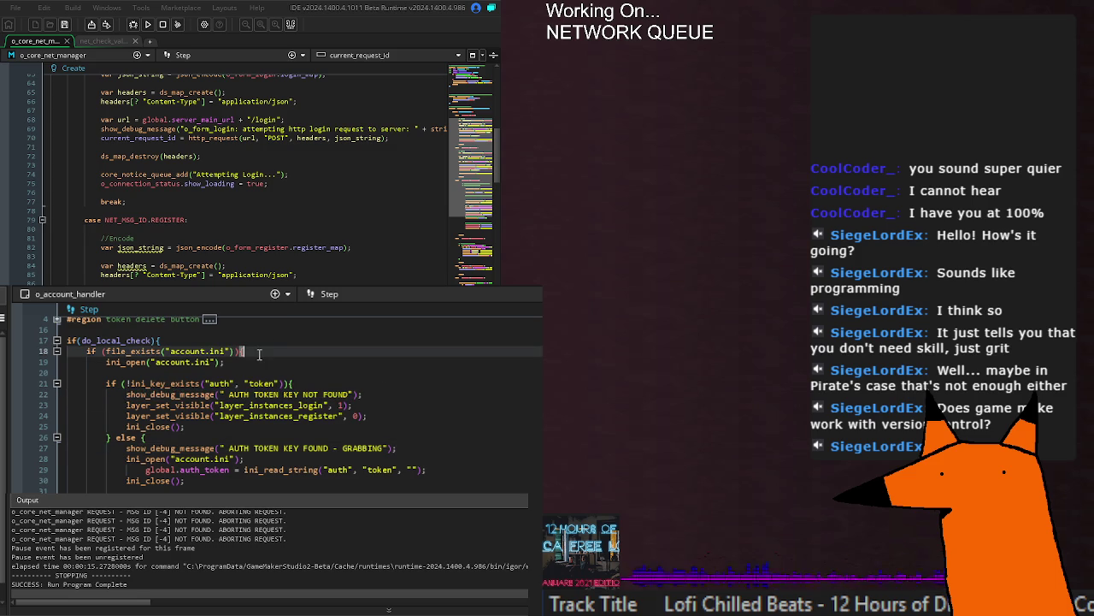
key(Return)
key(ctrl+v)
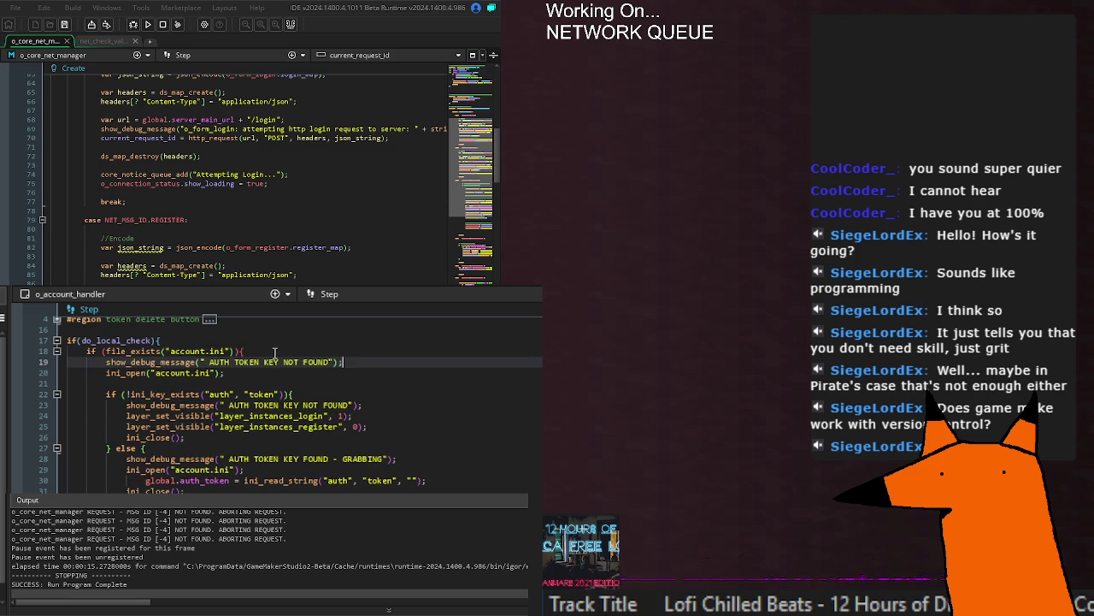
double_click(272, 362)
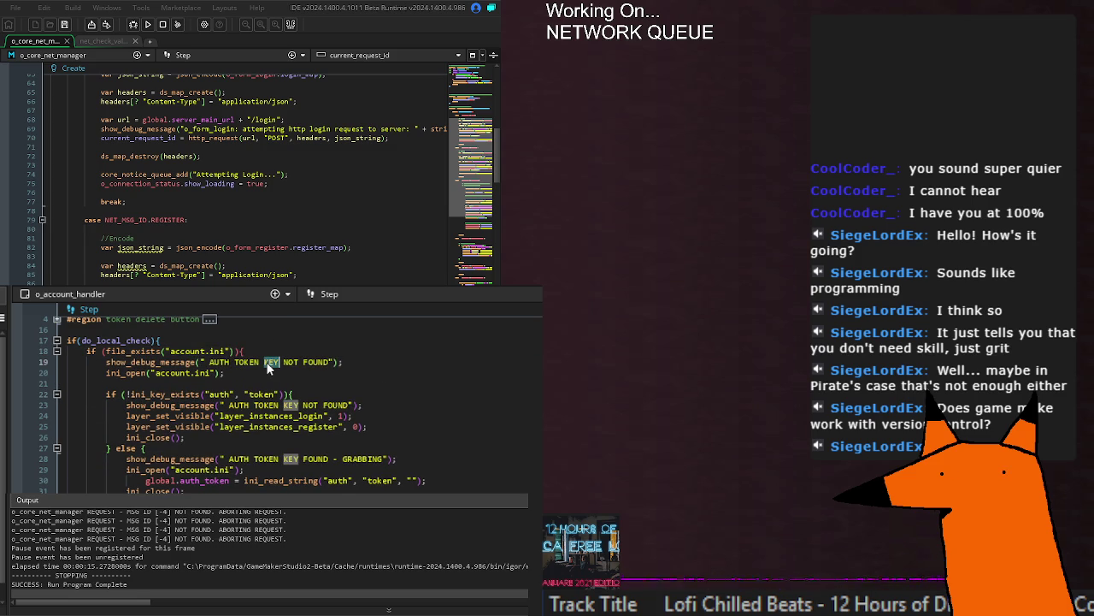
text(FILE)
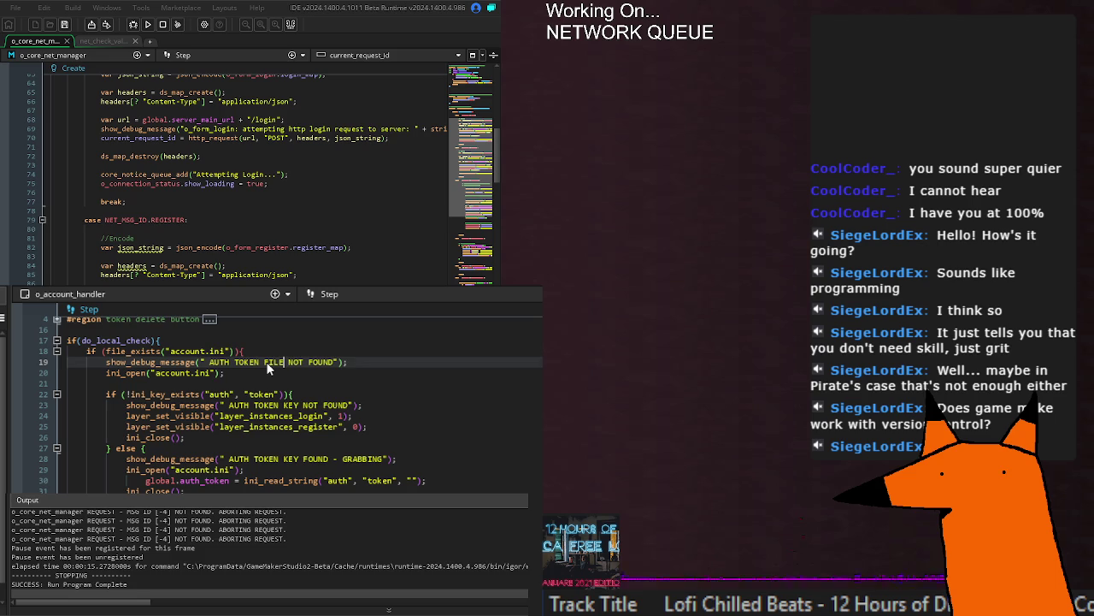
mouse_move(341, 356)
mouse_down()
mouse_move(109, 364)
mouse_move(361, 358)
mouse_up()
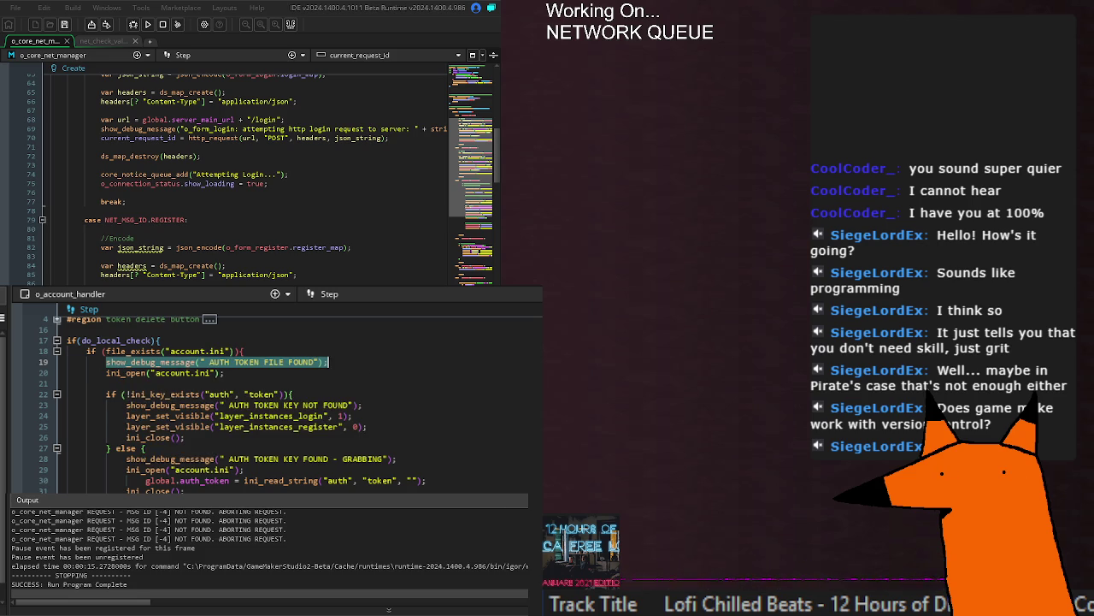
click(536, 545)
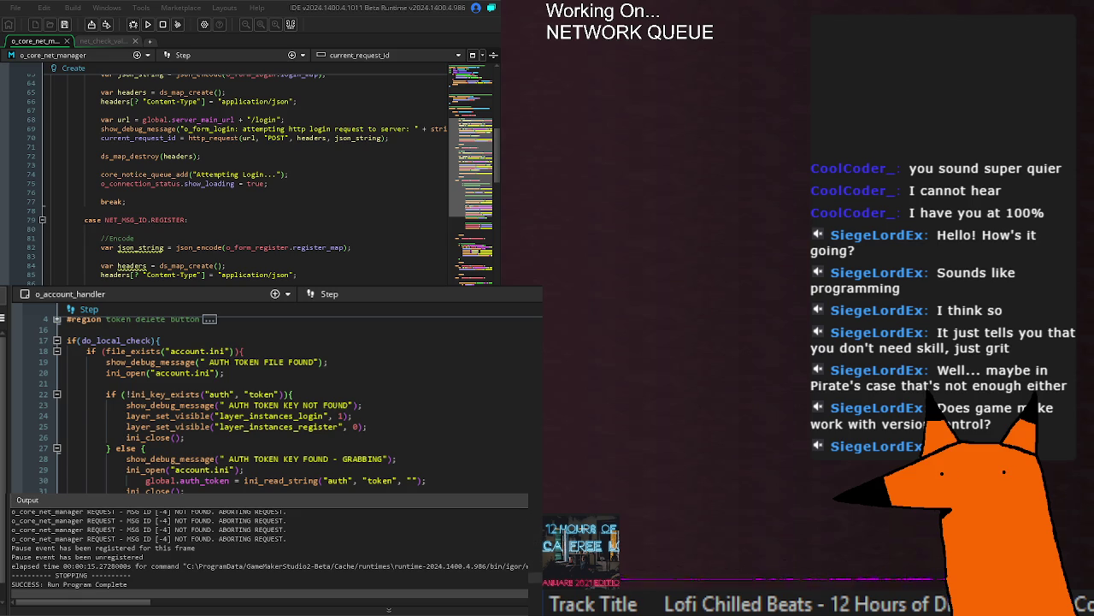
scroll(282, 401, down, 4)
click(332, 448)
key(F5)
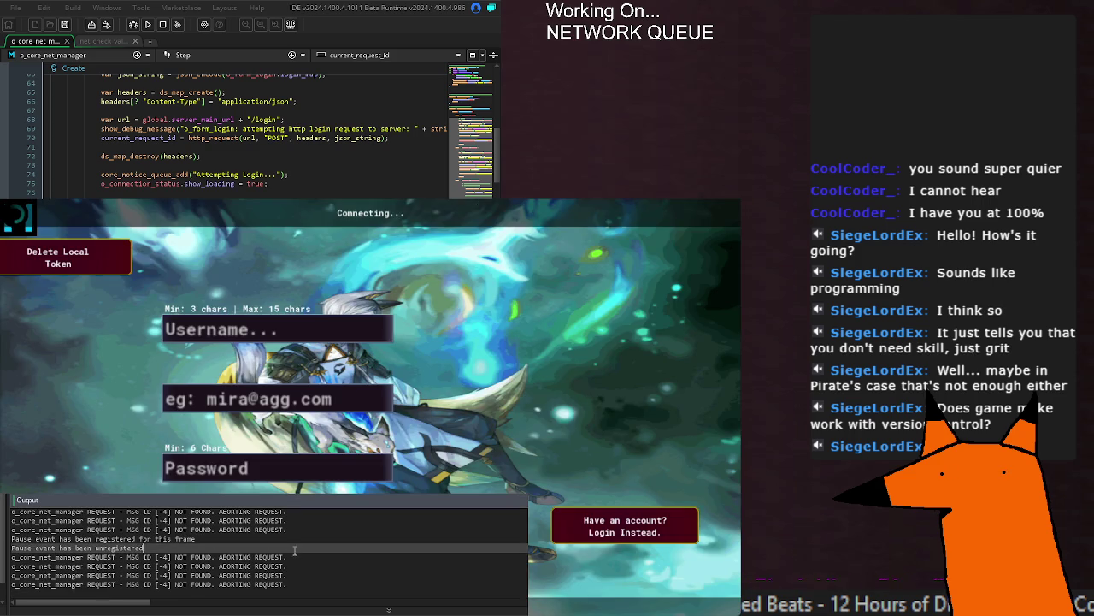
Step: Read the login screen's auth-token messages in the Output log, then relaunch the game
scroll(294, 550, up, 3)
scroll(294, 551, down, 5)
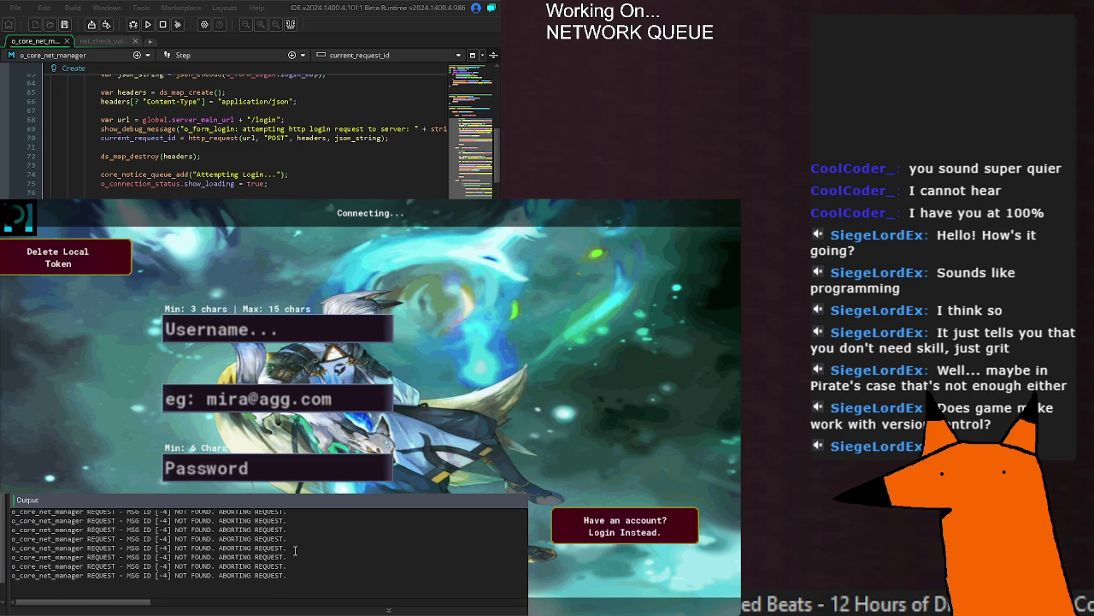
scroll(295, 551, up, 5)
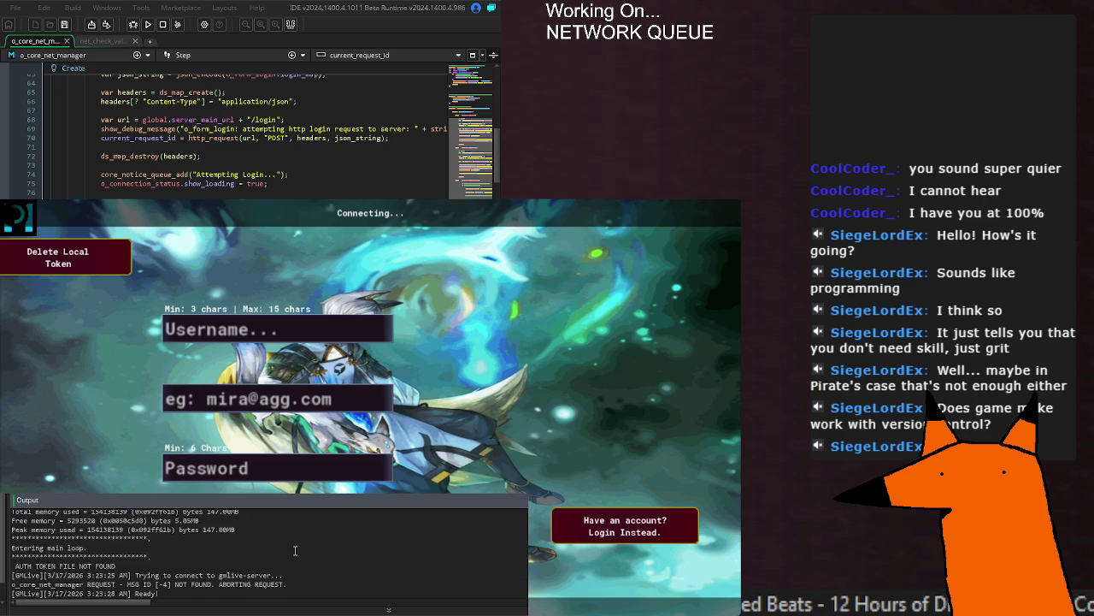
scroll(295, 550, down, 3)
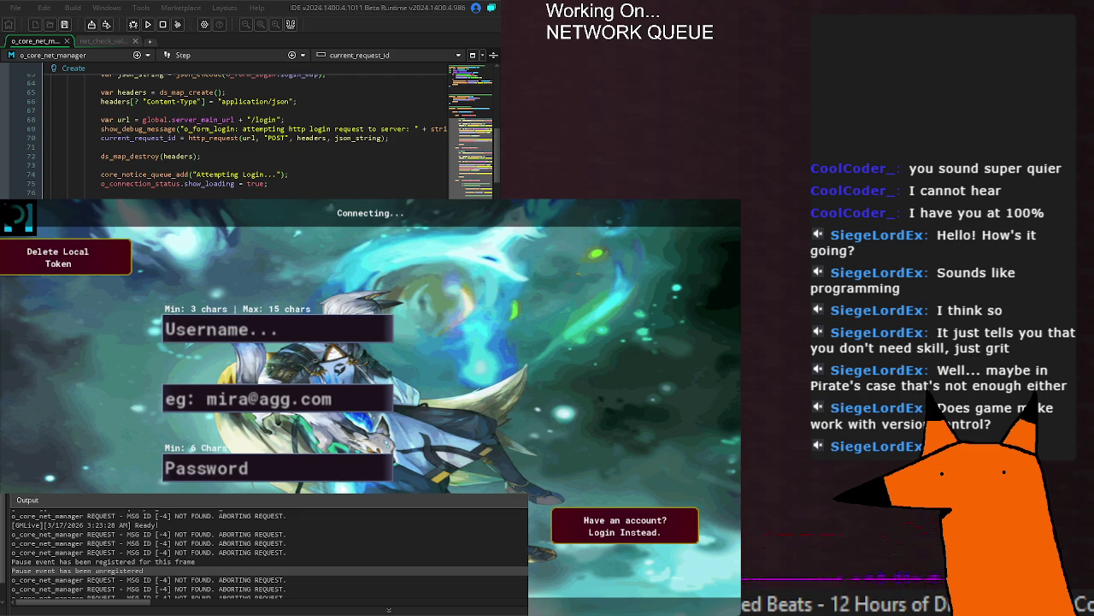
key(F5)
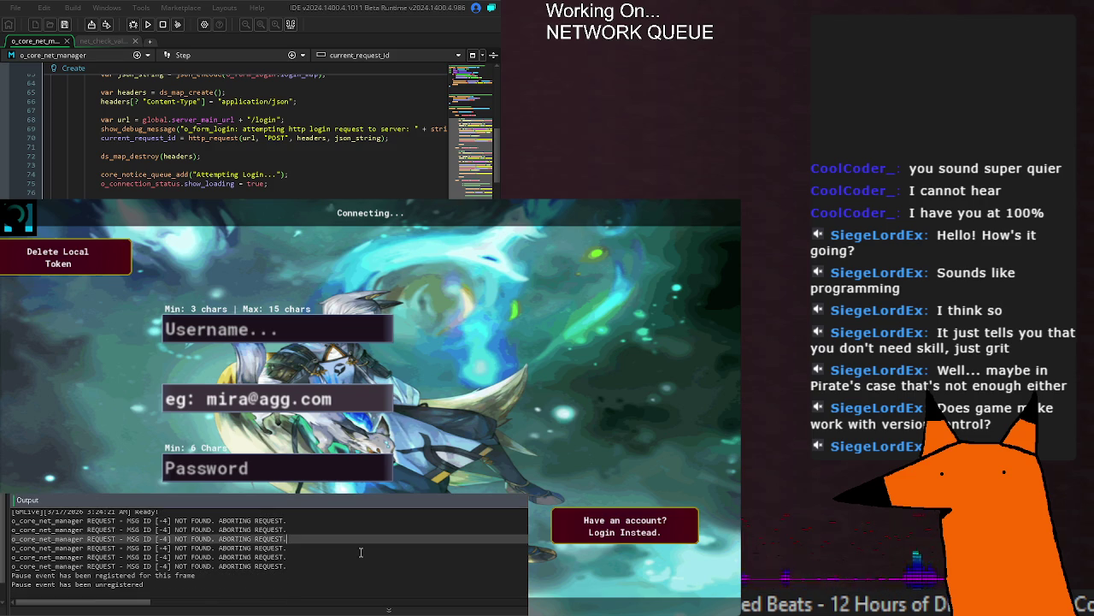
scroll(361, 552, down, 2)
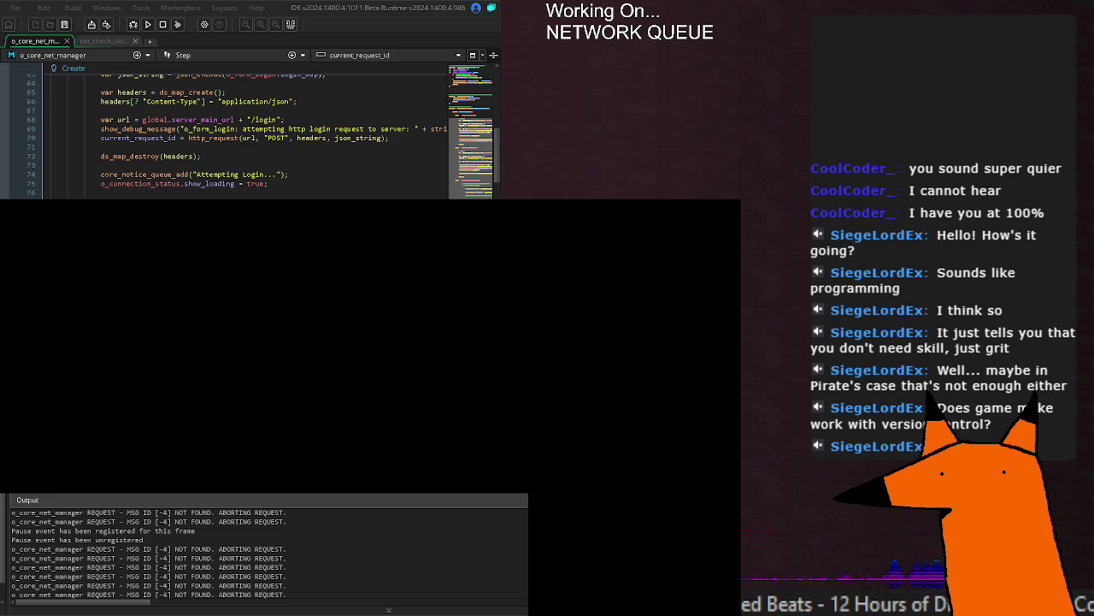
Step: Review o_core_net_manager's Step and Create events, save the changes, and rerun the game
scroll(248, 132, down, 20)
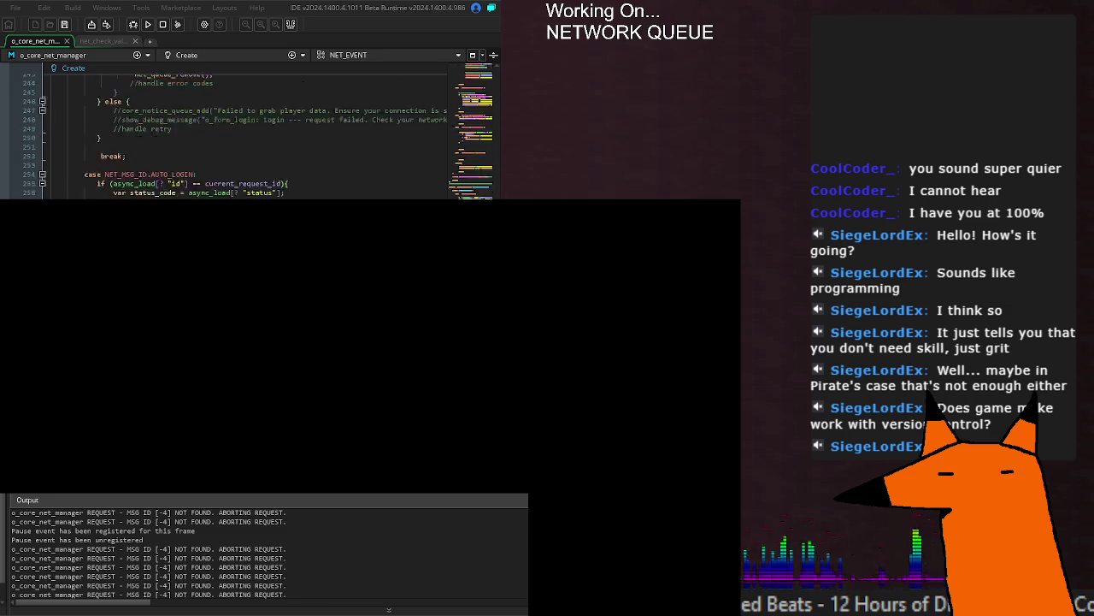
click(68, 146)
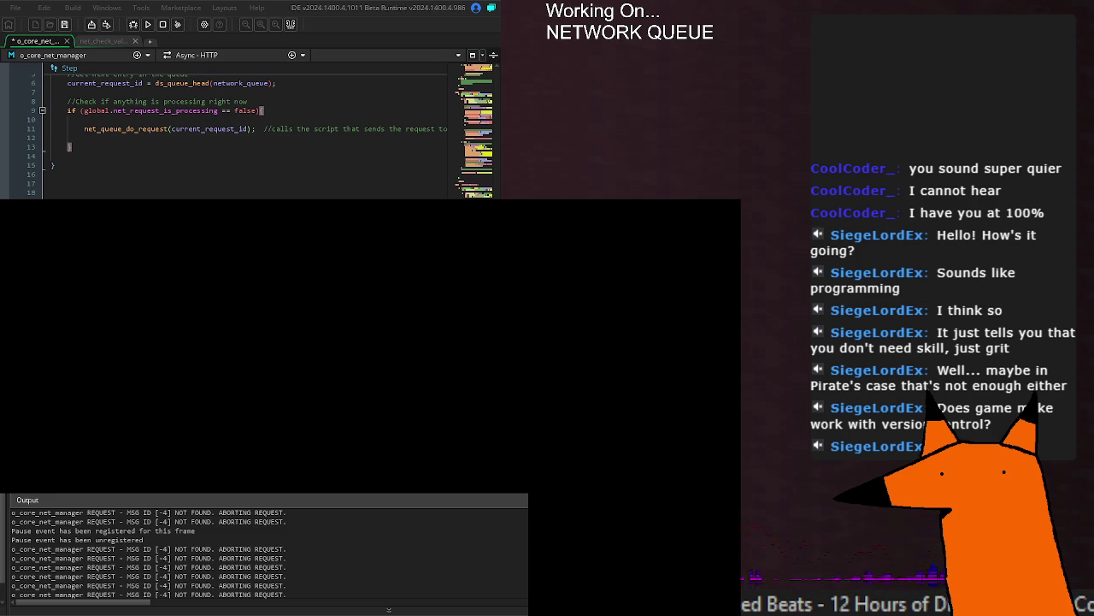
key(ctrl+Tab)
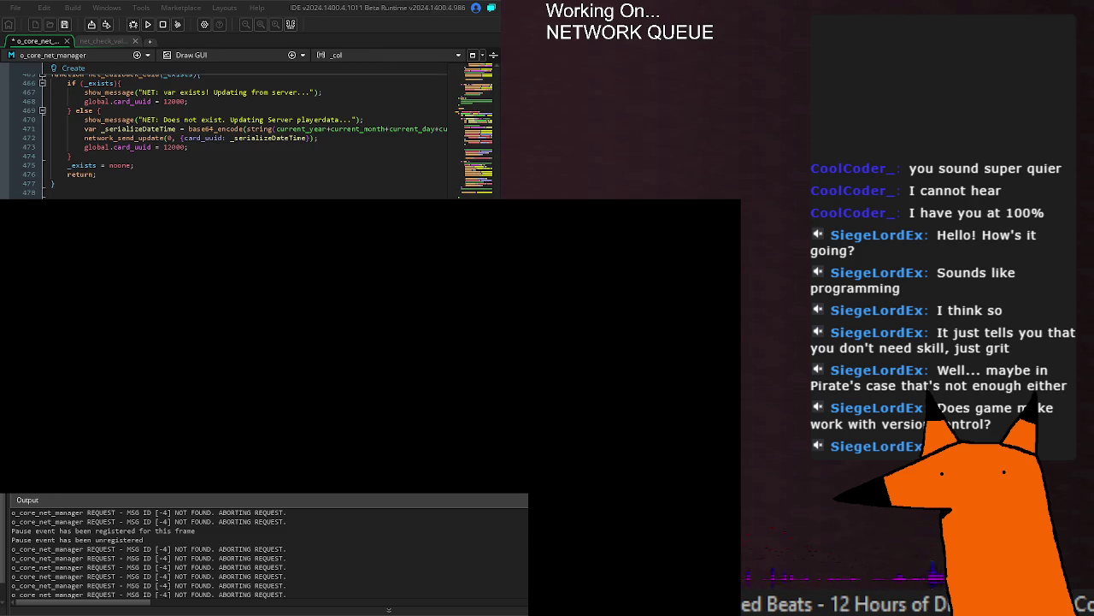
key(ctrl+Tab)
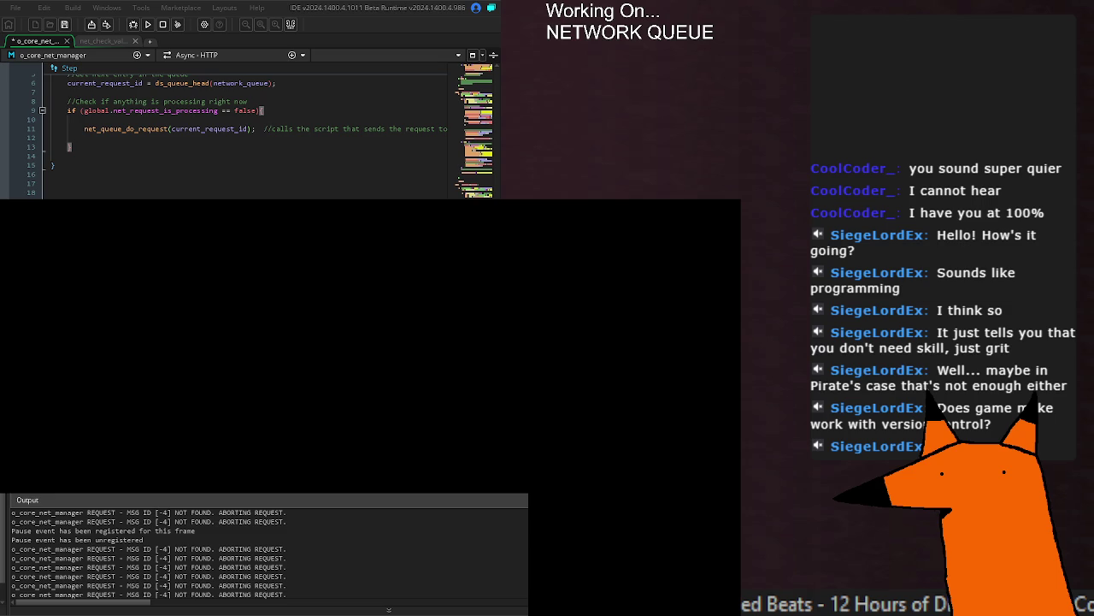
key(ctrl+s)
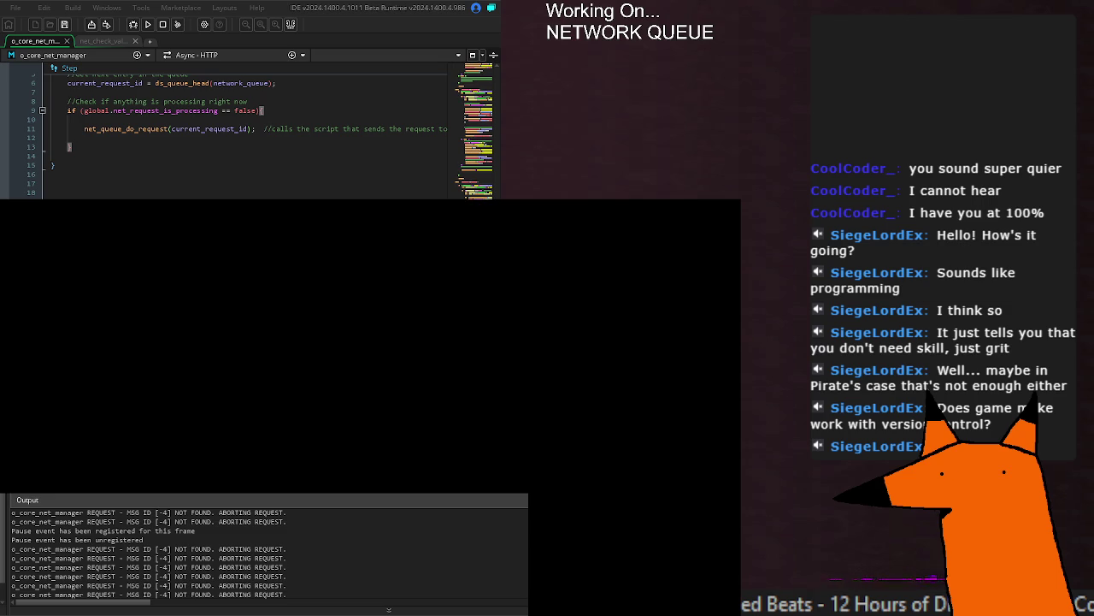
key(F5)
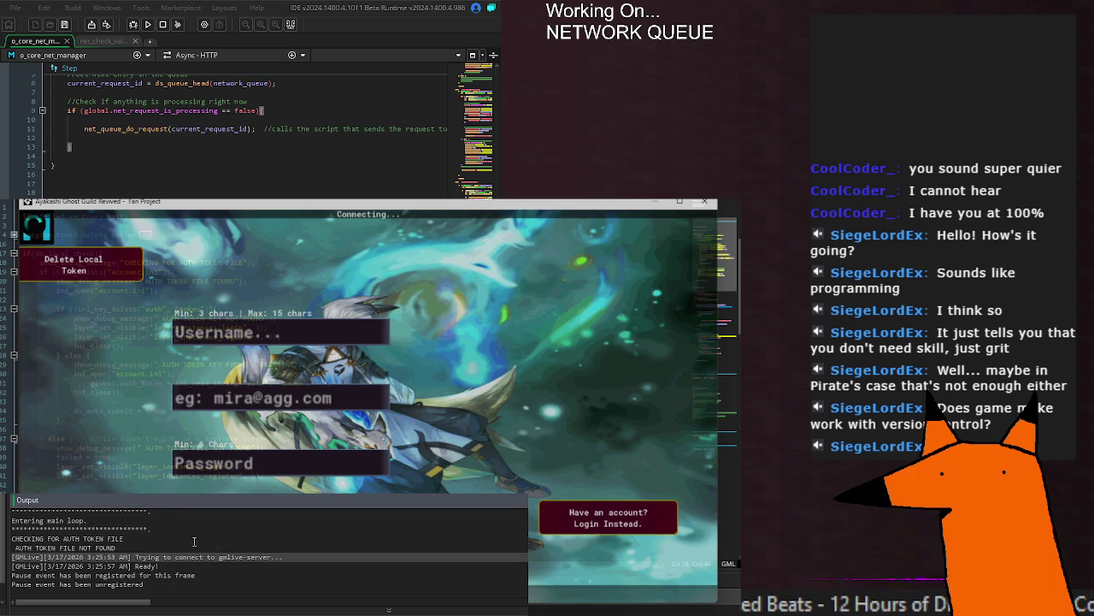
Step: Compare the 'AUTH TOKEN FILE NOT FOUND' log line with the Create event's callback code
click(136, 547)
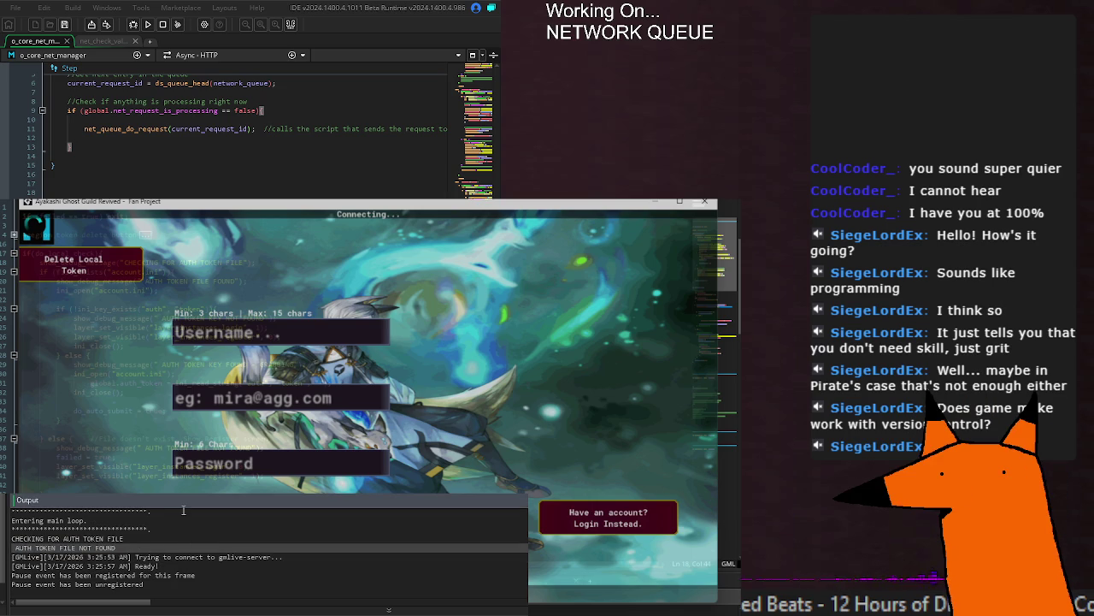
key(F12)
scroll(248, 137, down, 4)
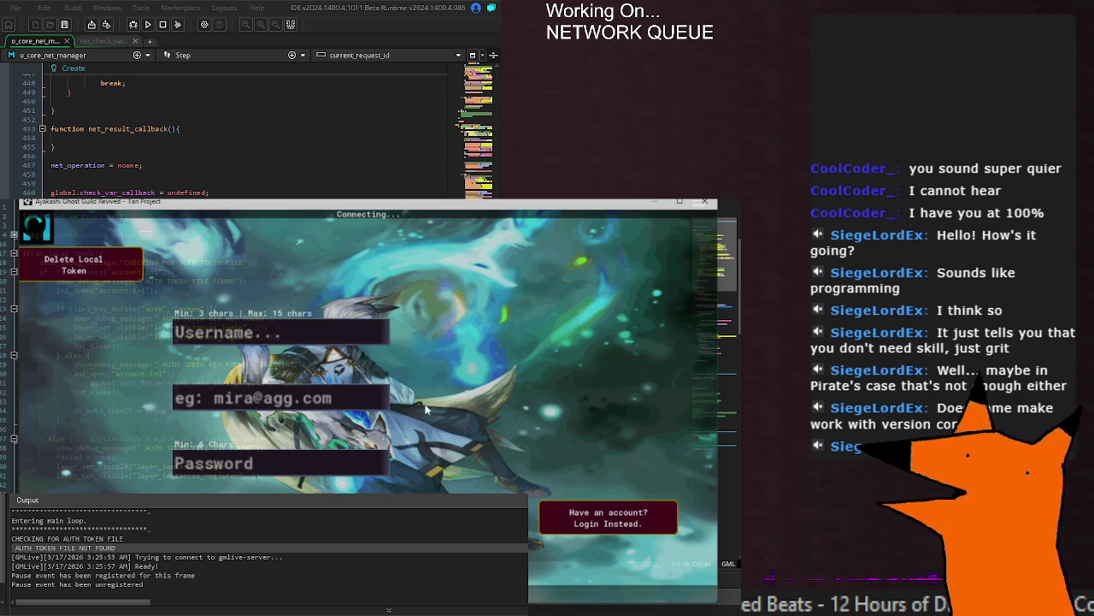
Step: Check the latest Output log lines and the Step code, then stop and rebuild the game
click(250, 566)
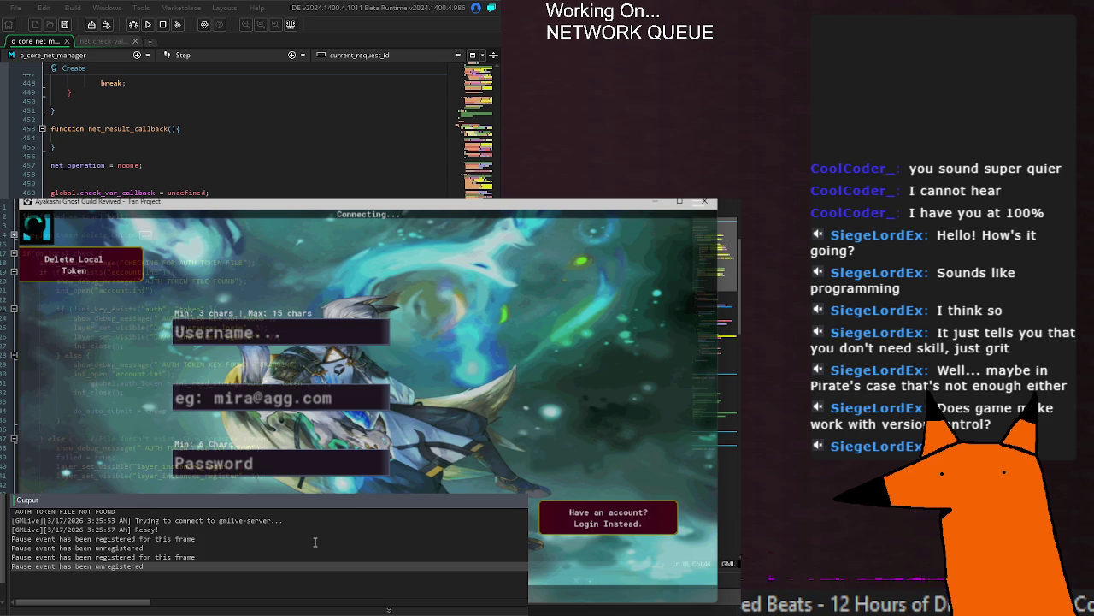
click(184, 548)
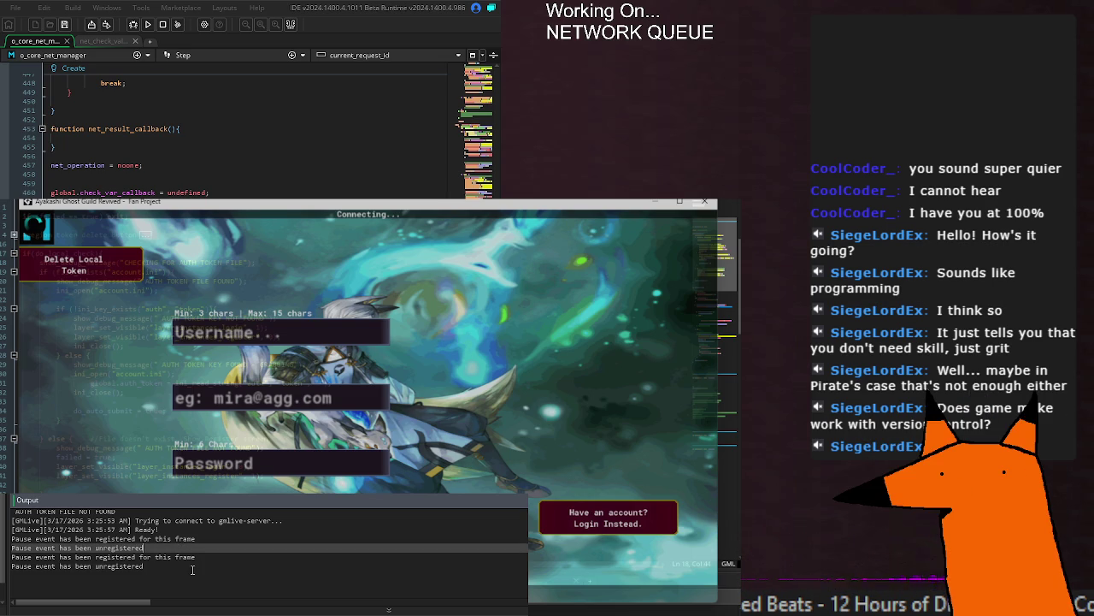
click(215, 572)
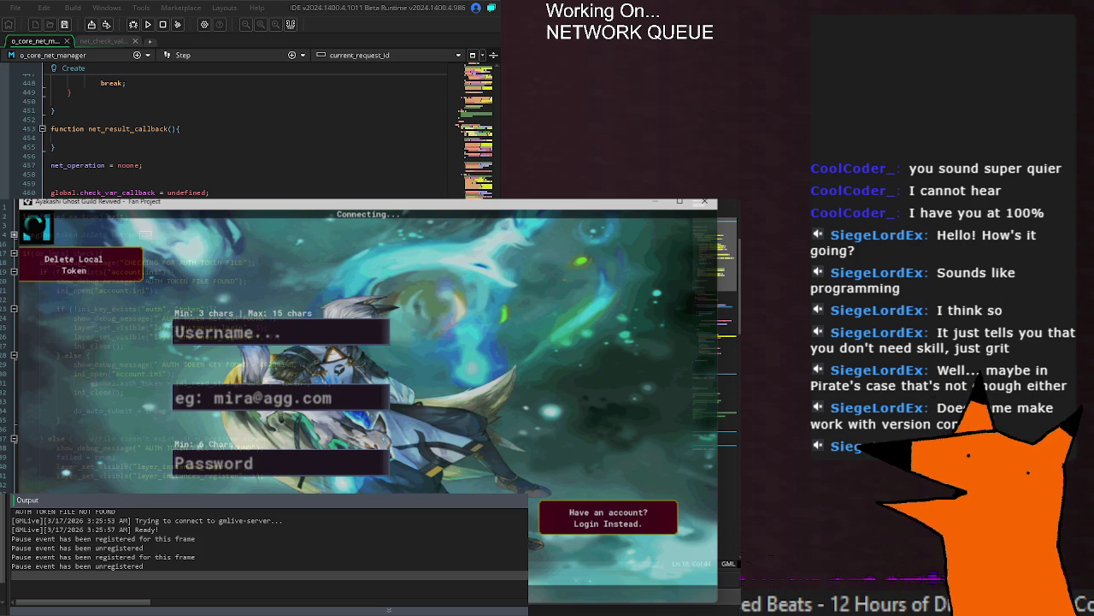
click(182, 55)
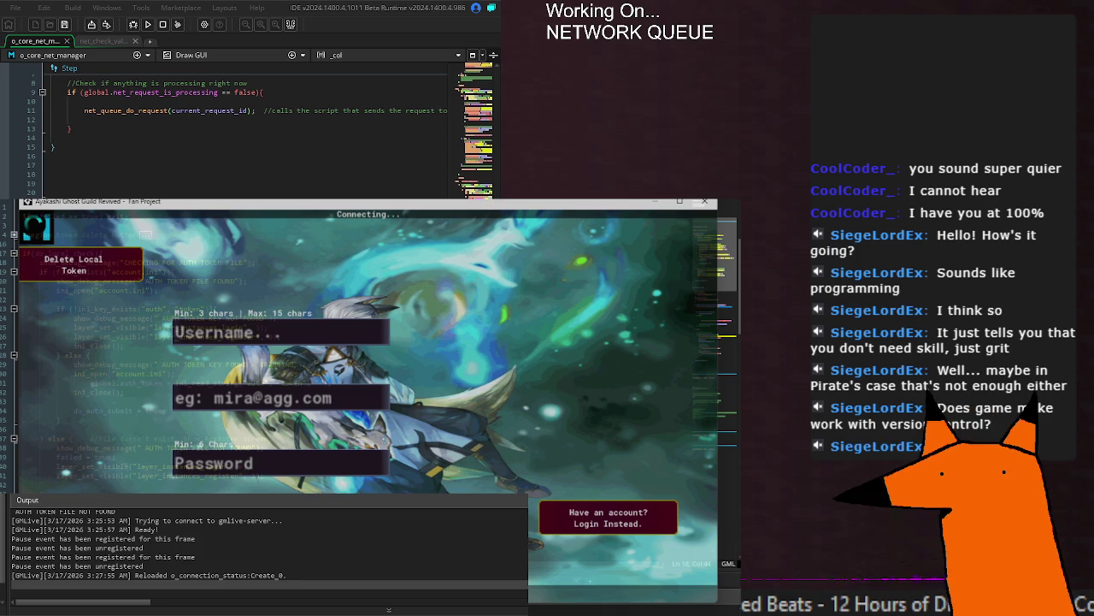
key(F5)
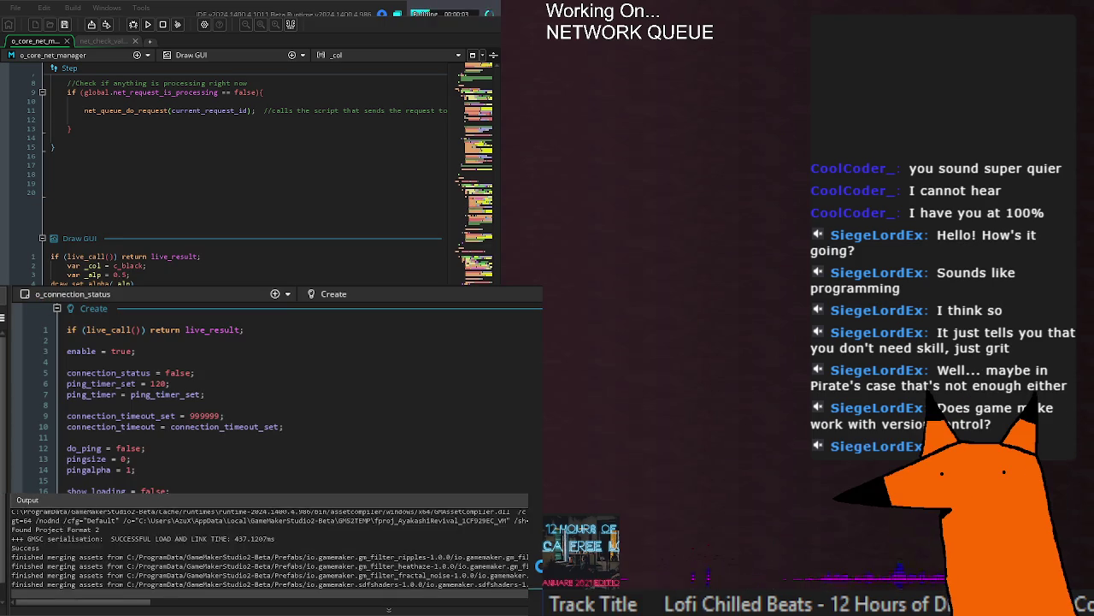